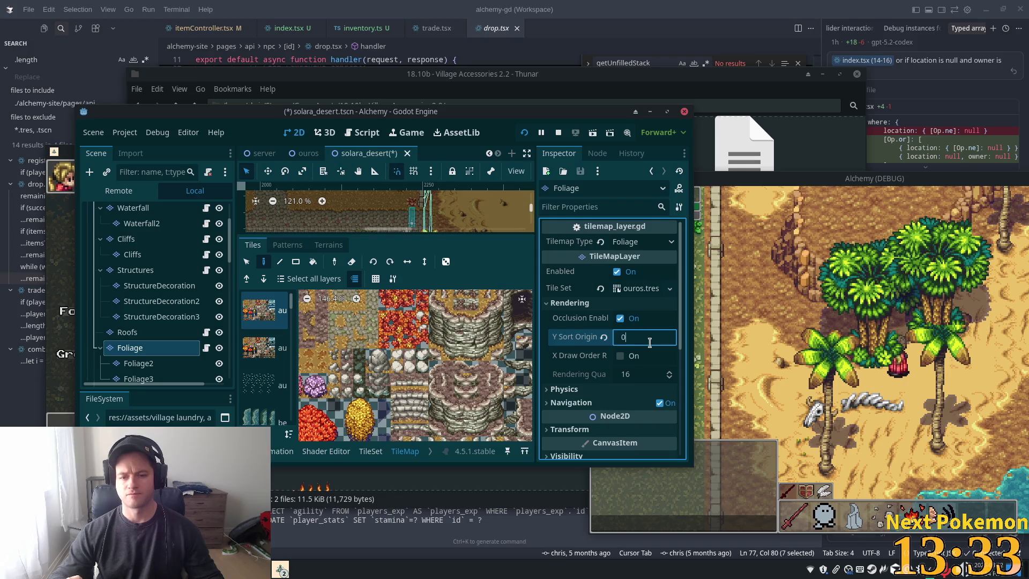
# Commit Foliage's Y Sort Origin of 0, save and relaunch, then set Foliage's Z Index to 10.
pyautogui.press('Tab')
pyautogui.press('F5')
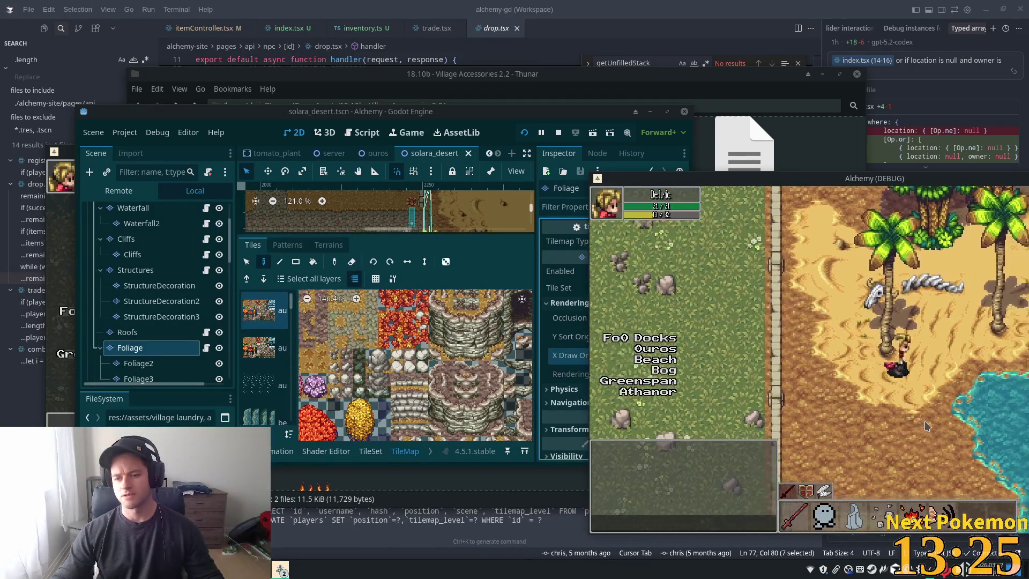
pyautogui.click(127, 332)
pyautogui.click(140, 348)
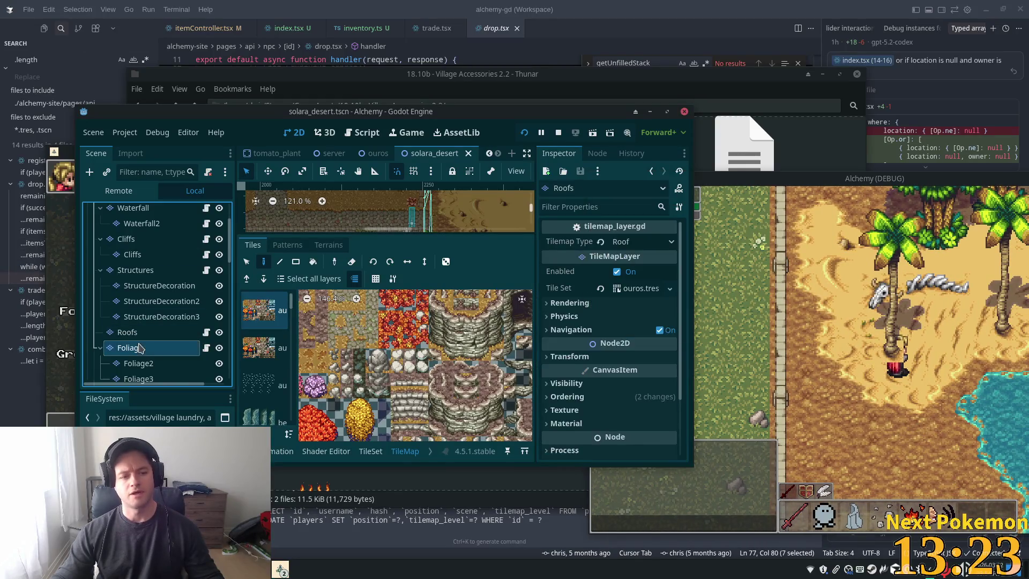
pyautogui.click(632, 341)
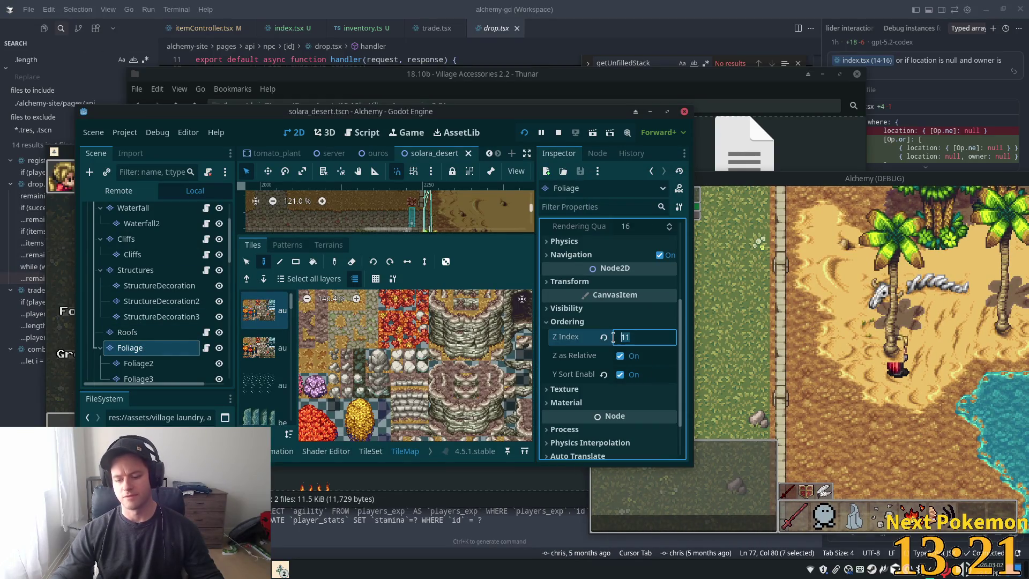
pyautogui.press('Tab')
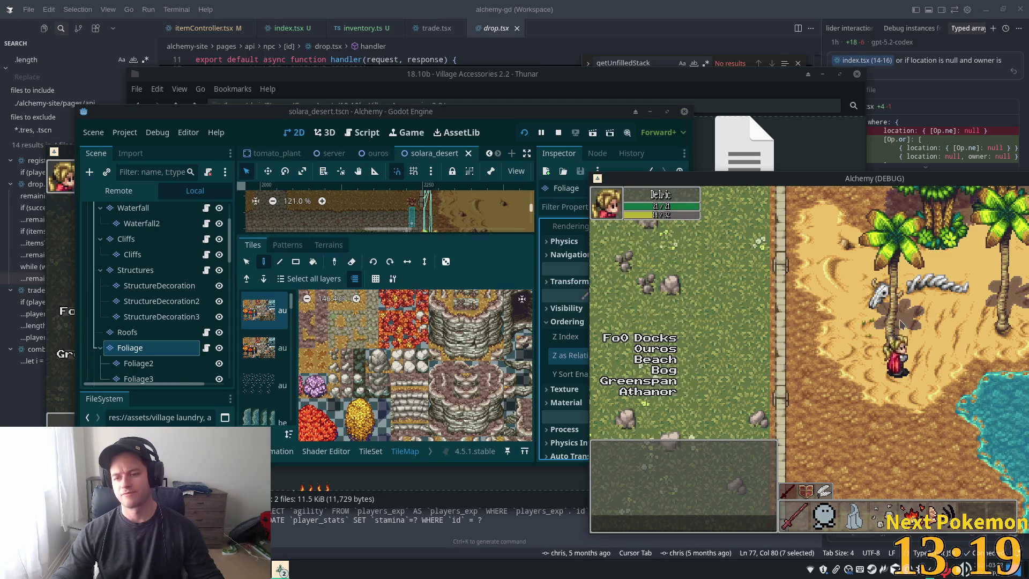
# Click-walk the character up among the palms, to the right, and back.
pyautogui.click(901, 324)
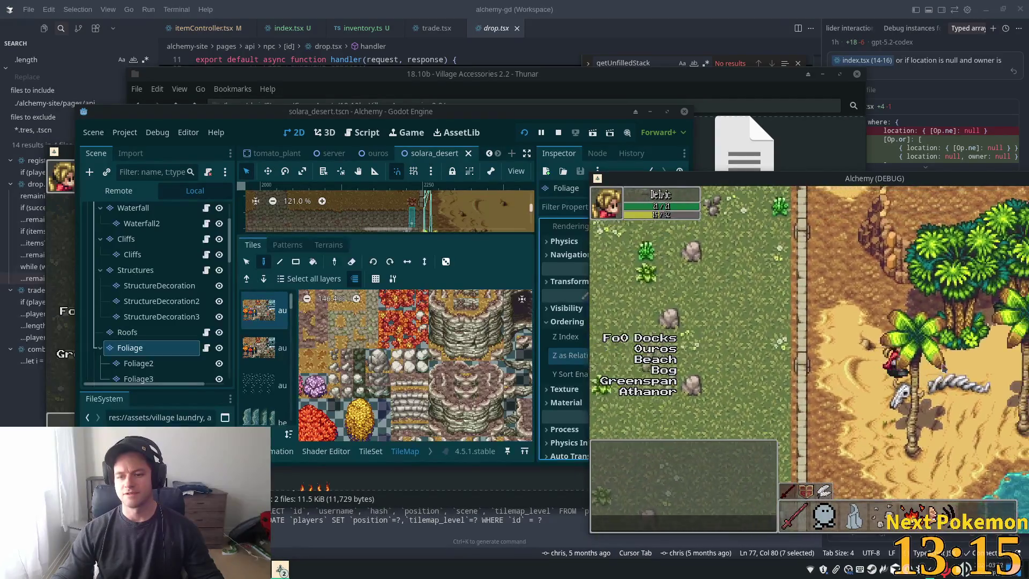
pyautogui.click(941, 368)
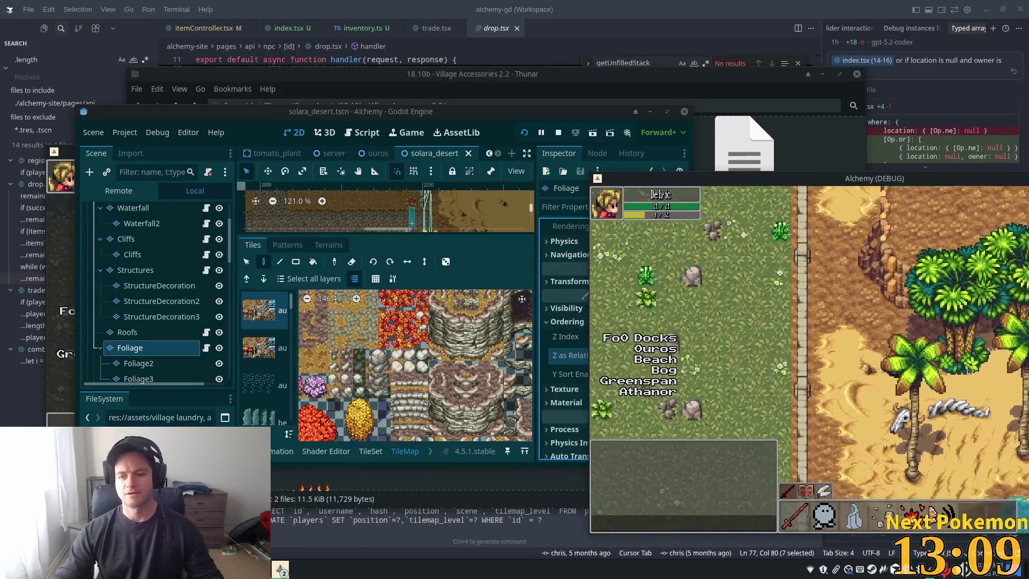
pyautogui.click(969, 370)
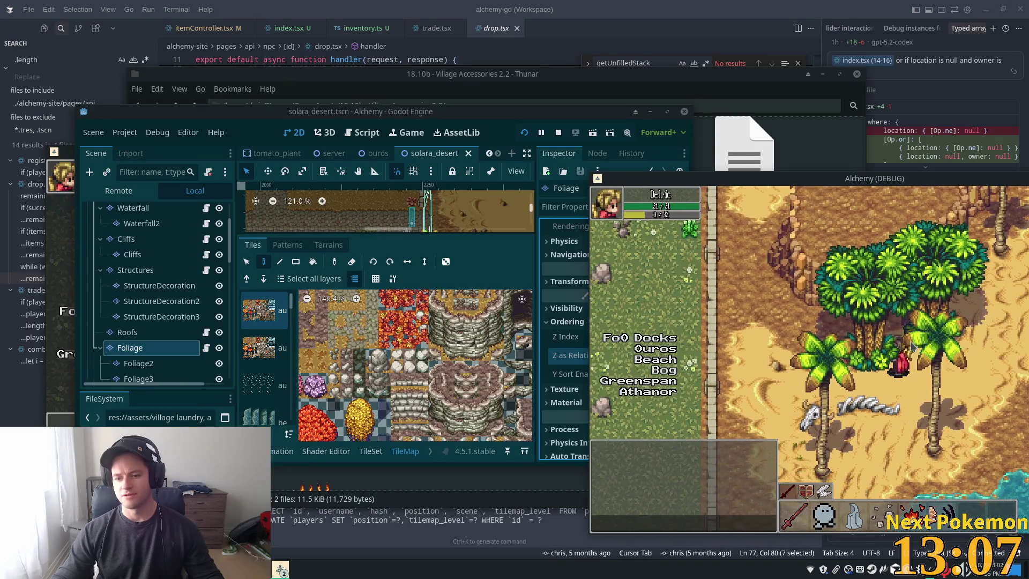
pyautogui.click(881, 370)
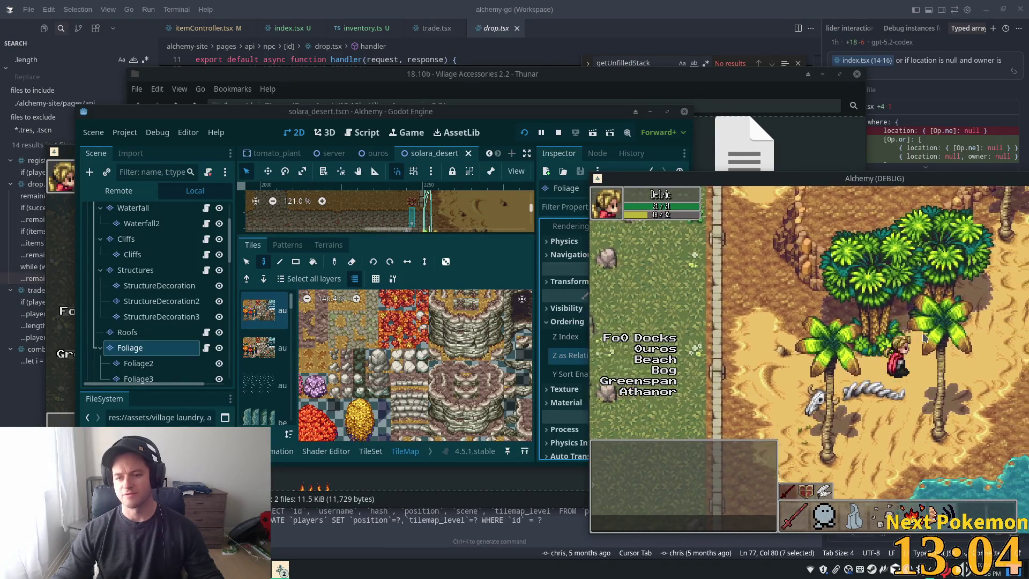
# Walk down across the sand and back up past the palms, then travel to the cliffs.
pyautogui.press('Down')
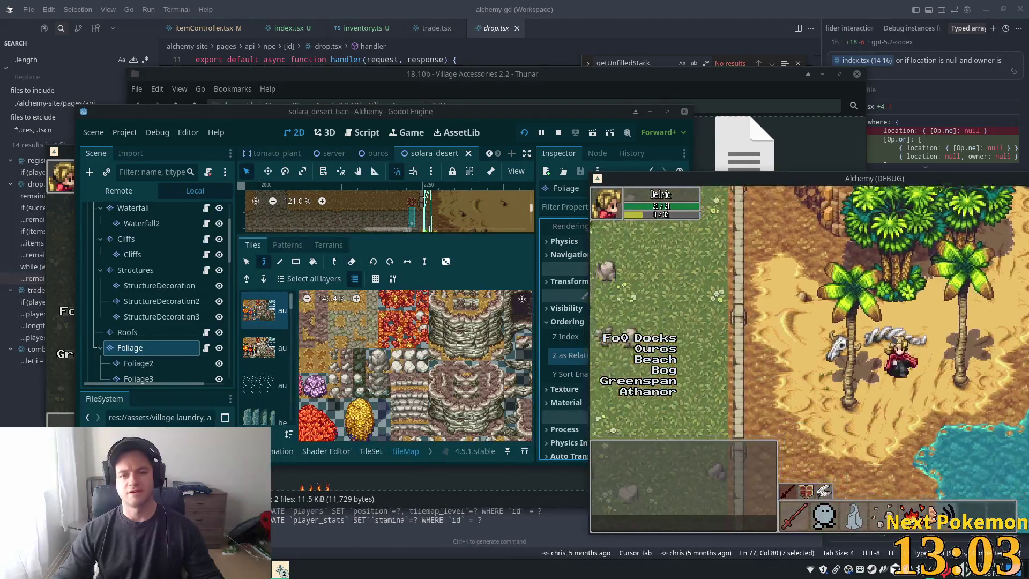
pyautogui.press('Down')
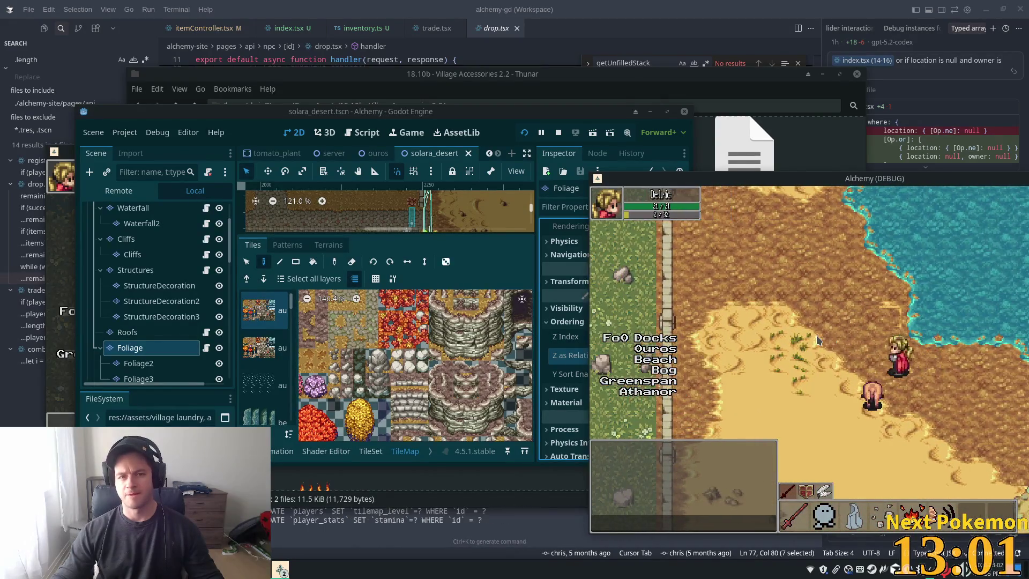
pyautogui.press('Right')
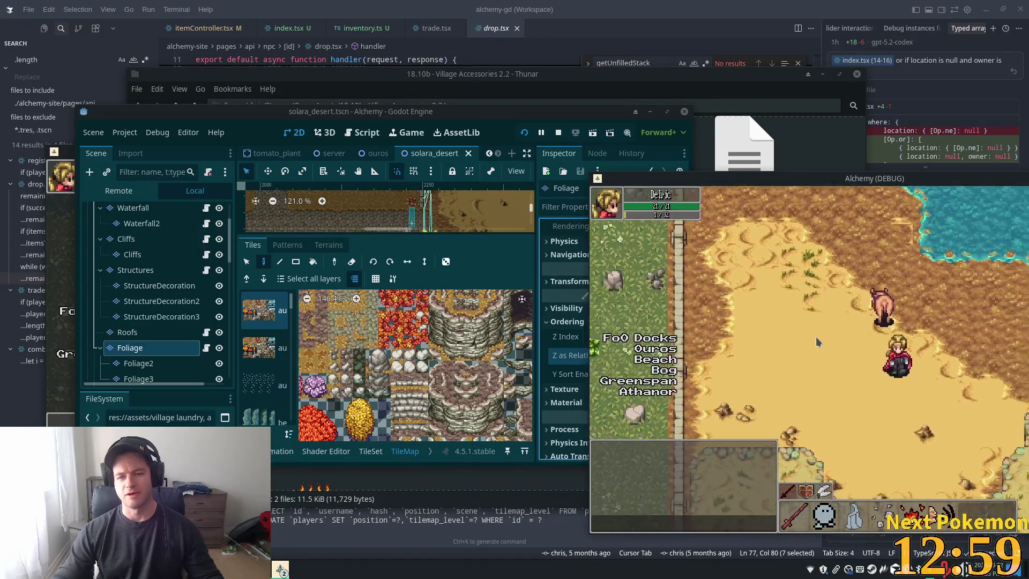
pyautogui.press('Up')
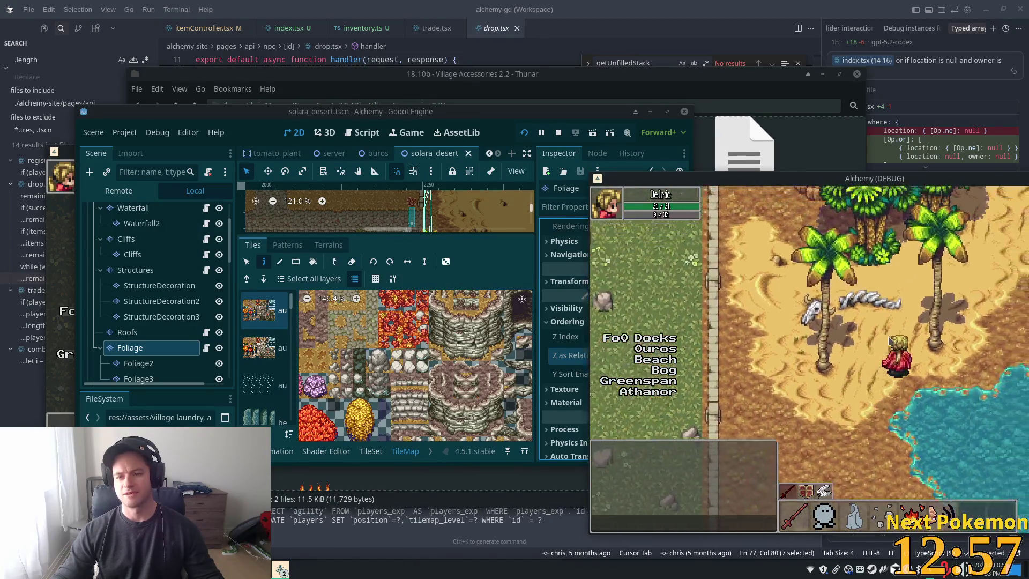
pyautogui.press('Up')
pyautogui.press('Left')
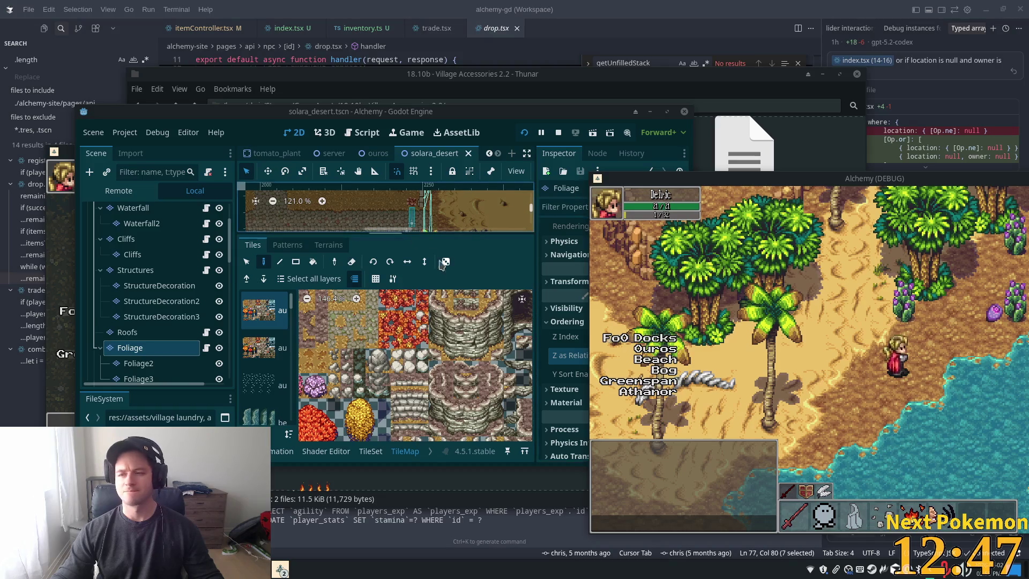
pyautogui.click(753, 263)
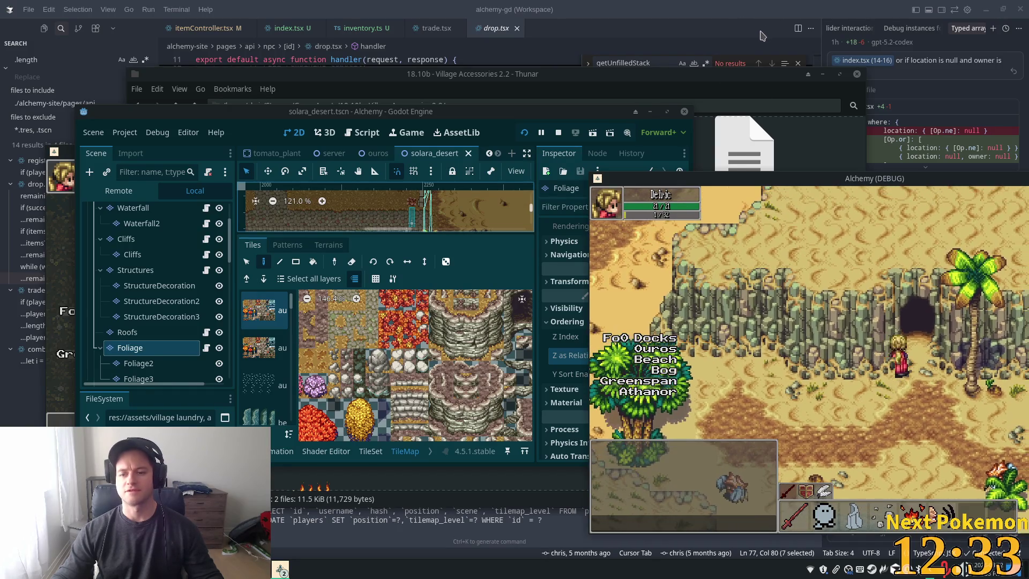
# Select the Cliffs TileMapLayer, collapse its Tile Set, and commit a Y Sort Origin of -20.
pyautogui.click(268, 114)
pyautogui.click(128, 239)
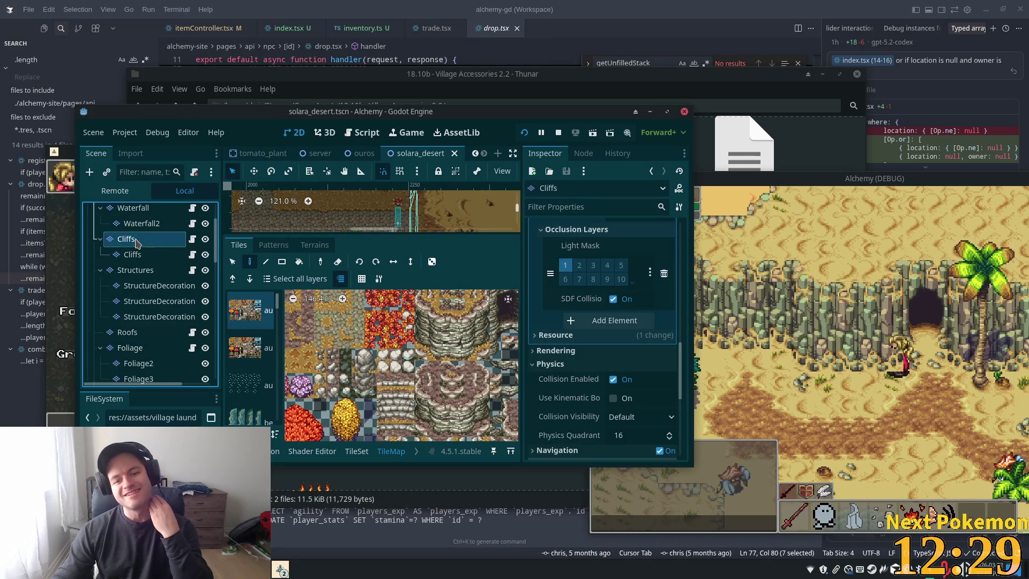
pyautogui.scroll(3, 634, 328)
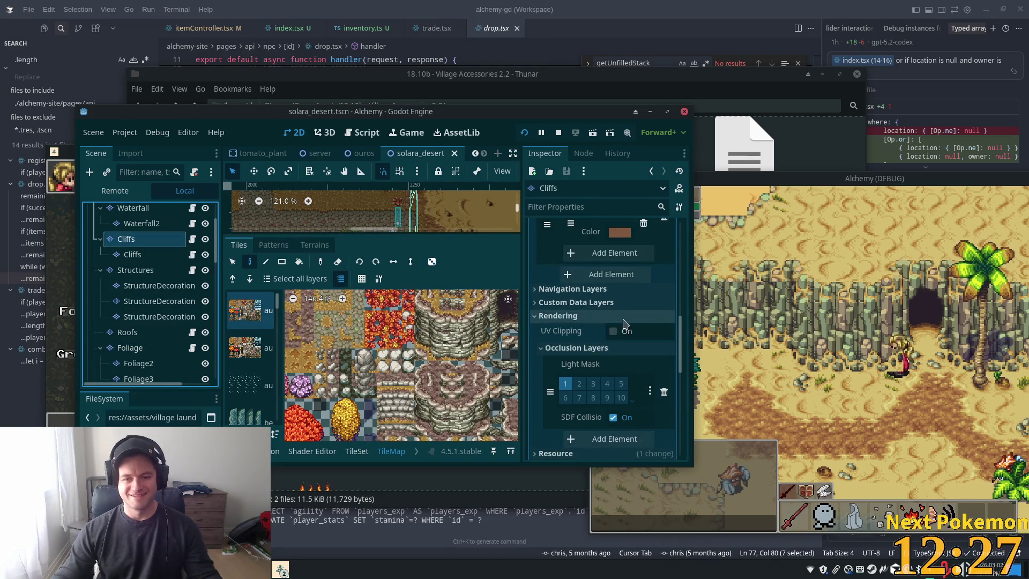
pyautogui.scroll(4, 629, 322)
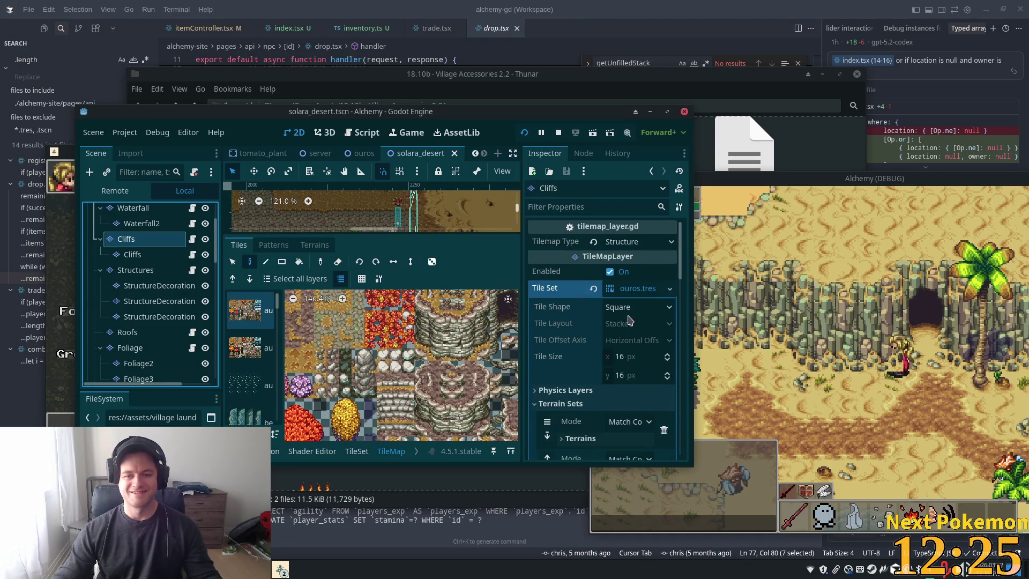
pyautogui.click(626, 289)
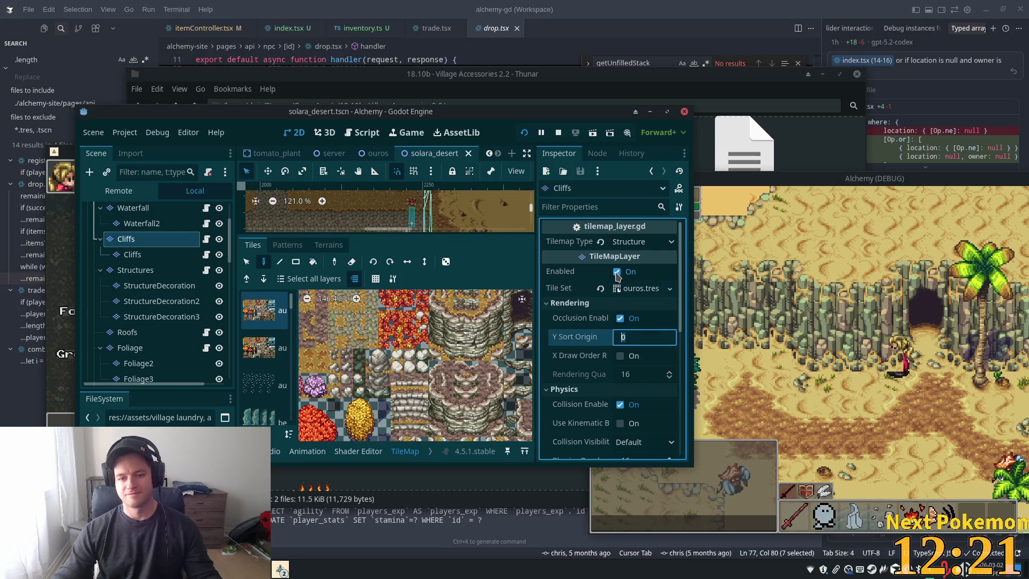
pyautogui.write('-20')
pyautogui.press('Tab')
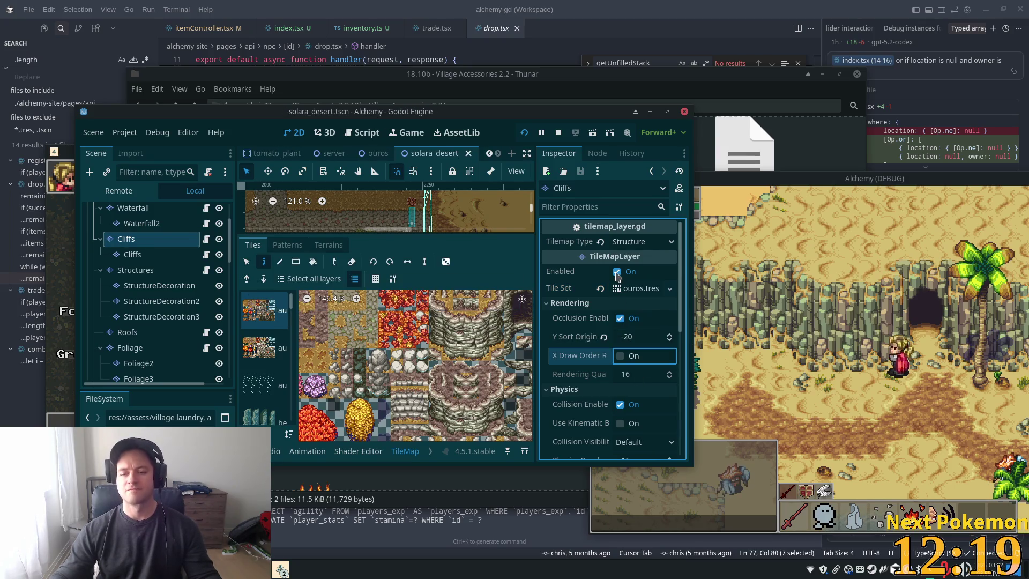
pyautogui.click(828, 301)
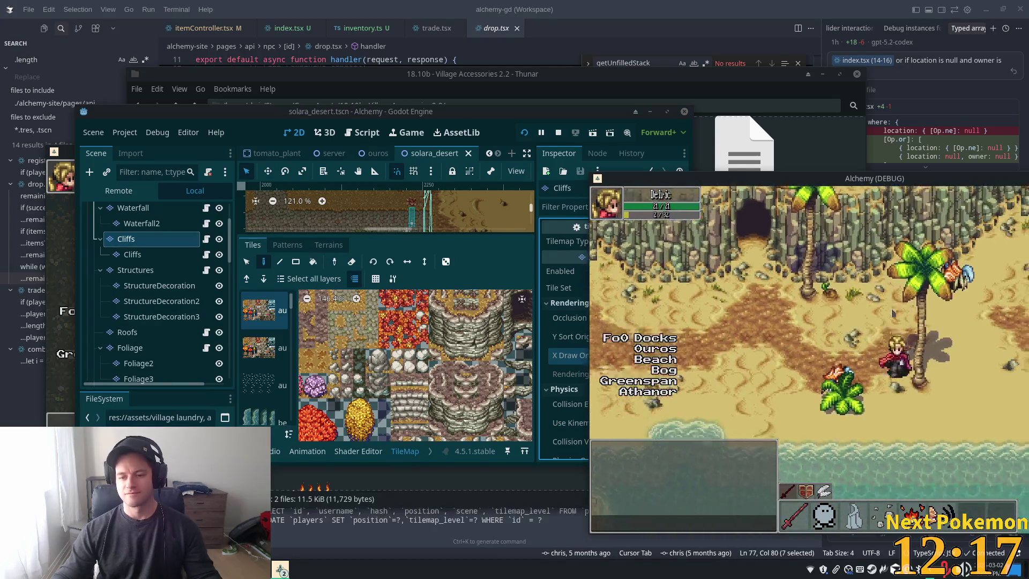
# Walk north toward the cliffs, along the beach, then east into the desert obelisks.
pyautogui.press('Up')
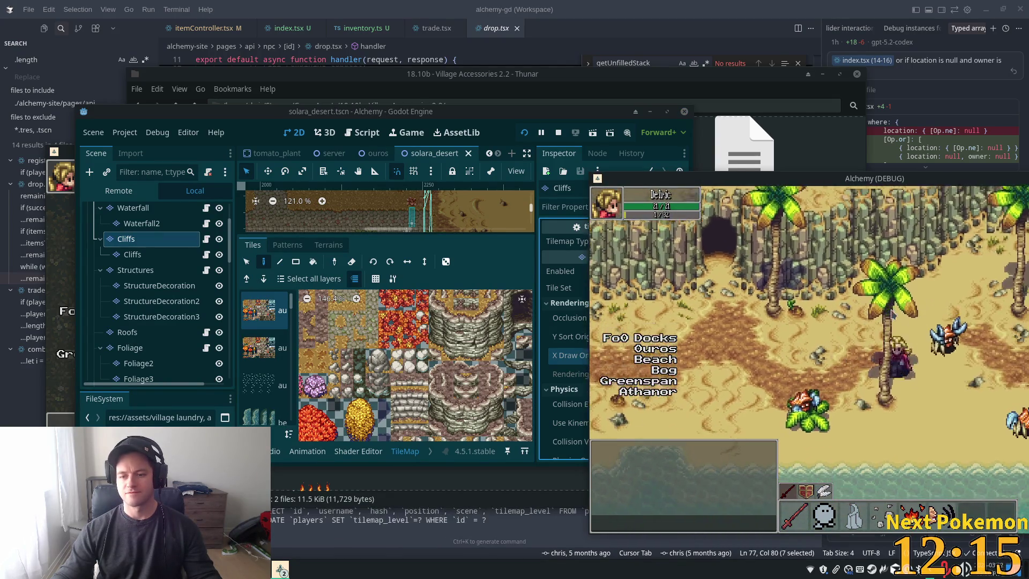
pyautogui.press('Right')
pyautogui.press('Down')
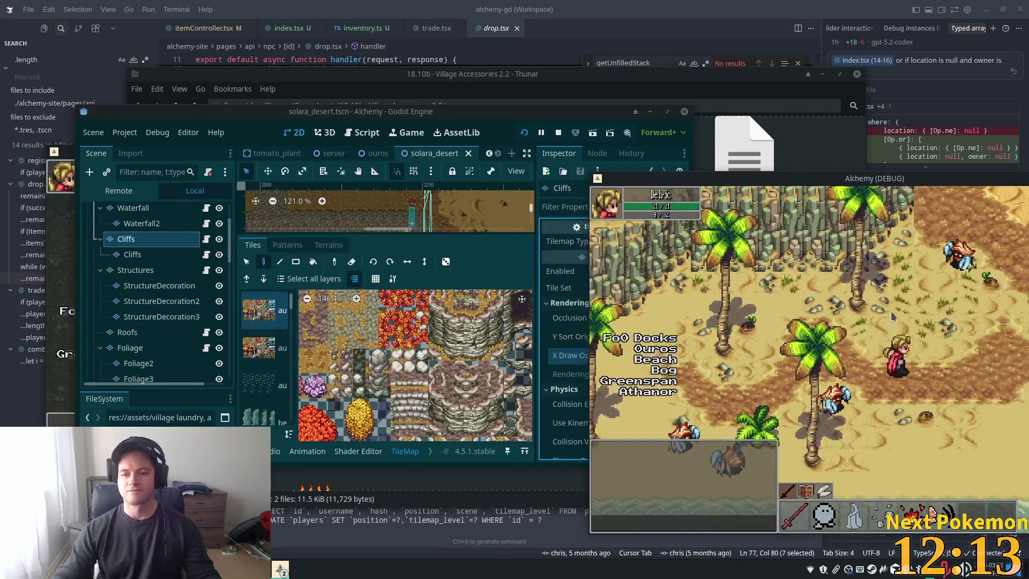
pyautogui.press('Right')
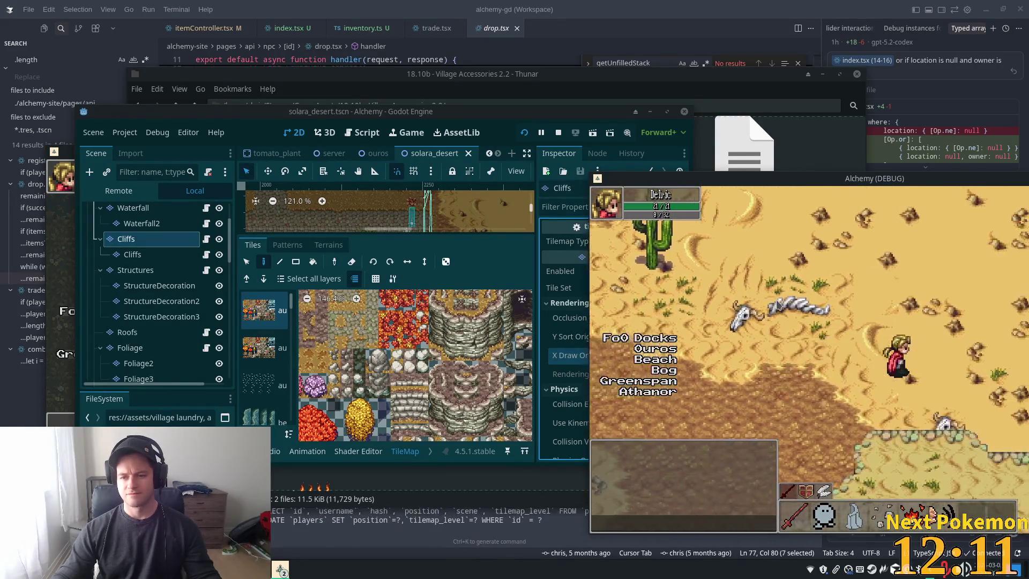
pyautogui.press('Right')
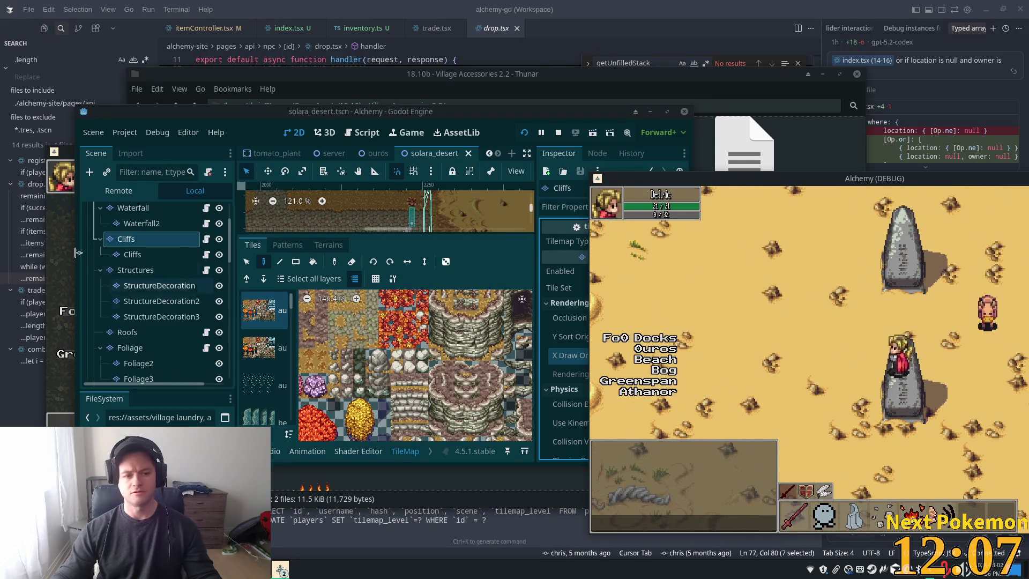
# Open the first SandObelisk's scene from the SandObelisks group for editing.
pyautogui.click(182, 276)
pyautogui.scroll(-5, 184, 300)
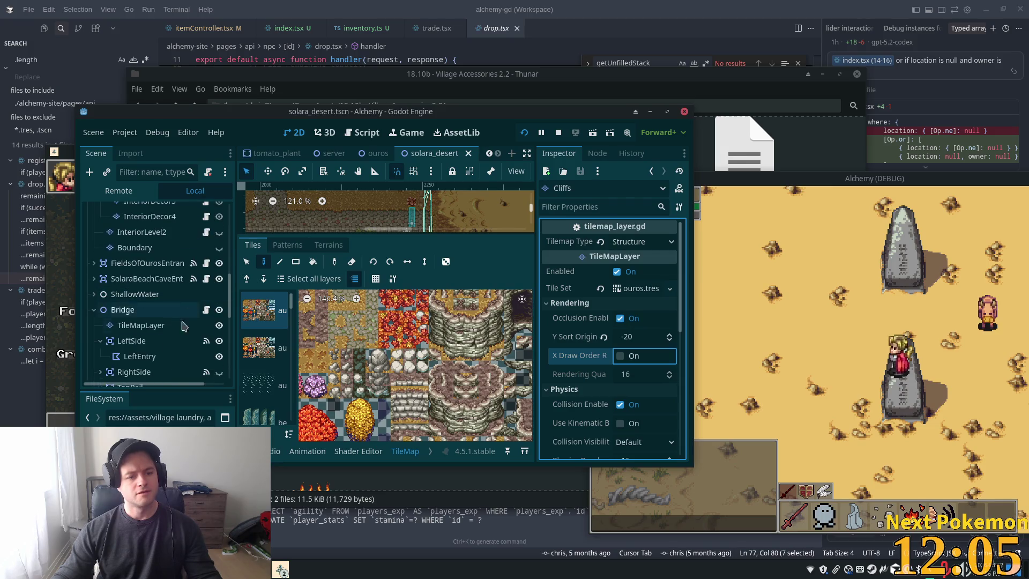
pyautogui.scroll(-5, 139, 324)
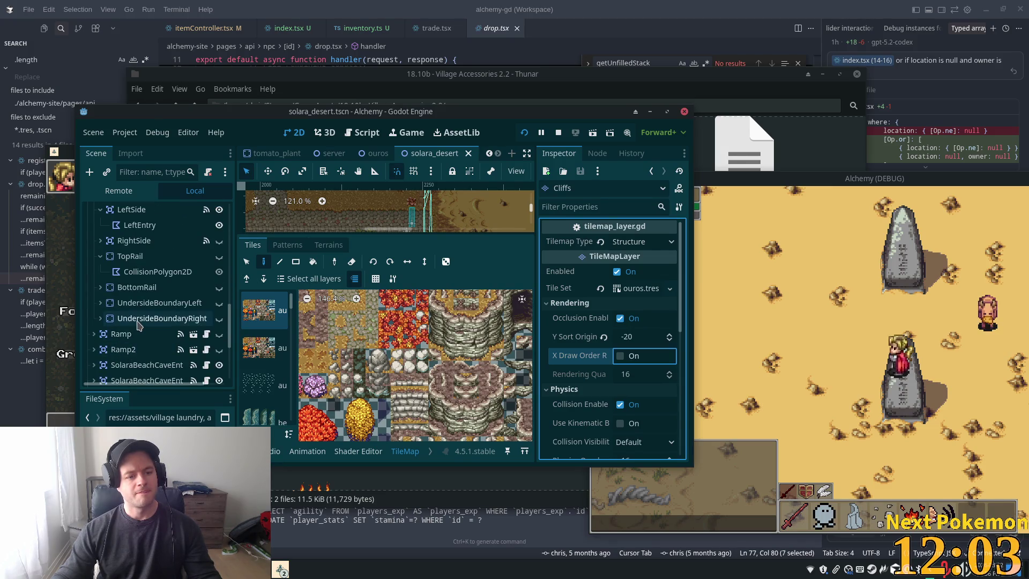
pyautogui.scroll(-5, 139, 332)
pyautogui.click(134, 310)
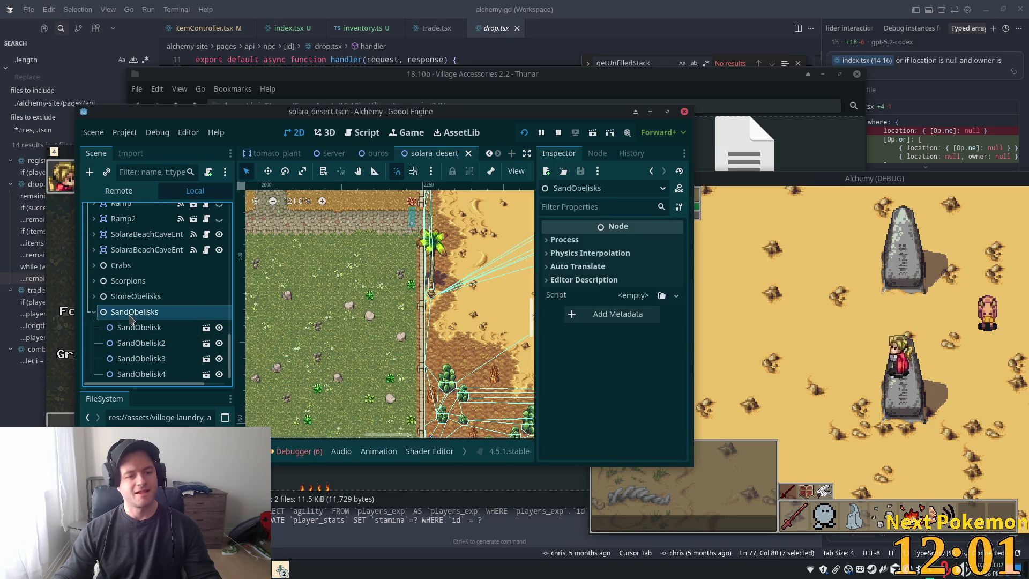
pyautogui.click(134, 324)
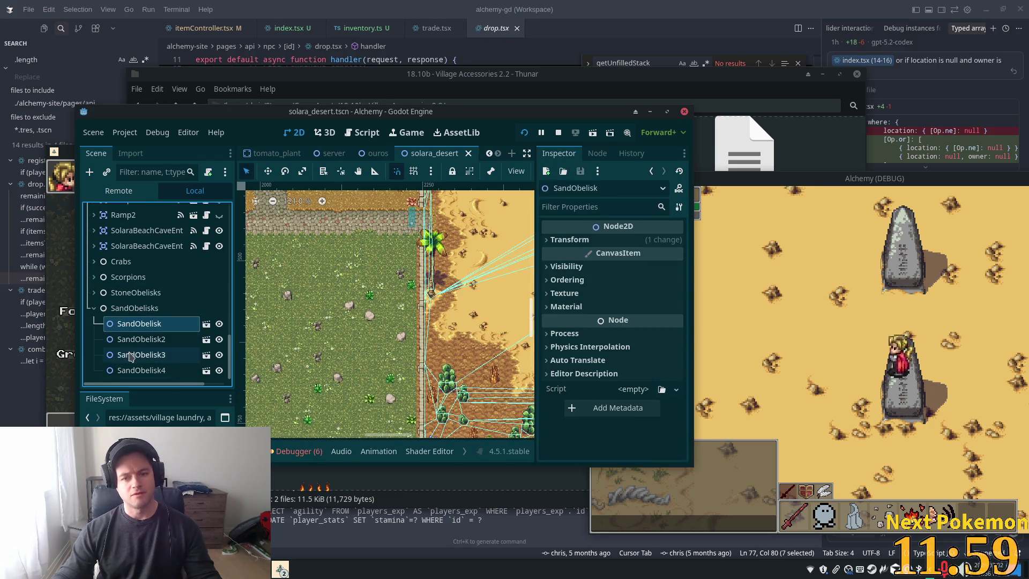
pyautogui.click(207, 324)
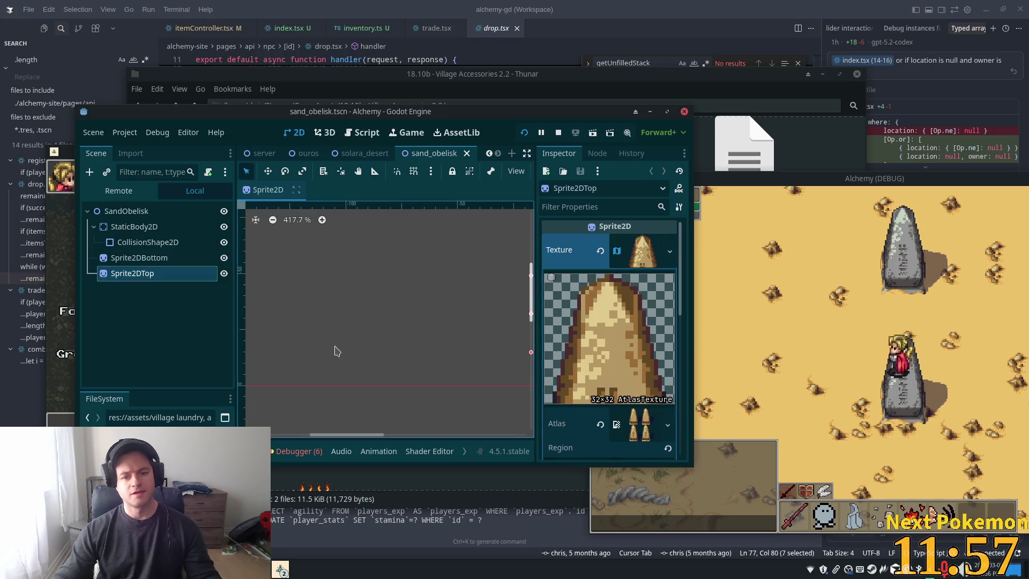
# Enable Y Sort on the SandObelisk root, set its Z Index to 10, and save.
pyautogui.click(126, 211)
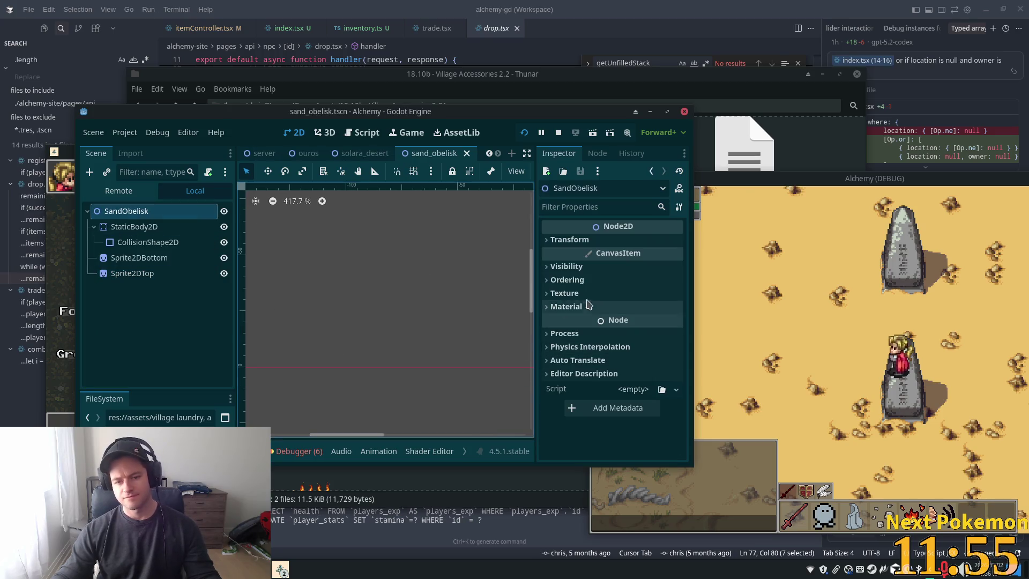
pyautogui.click(567, 280)
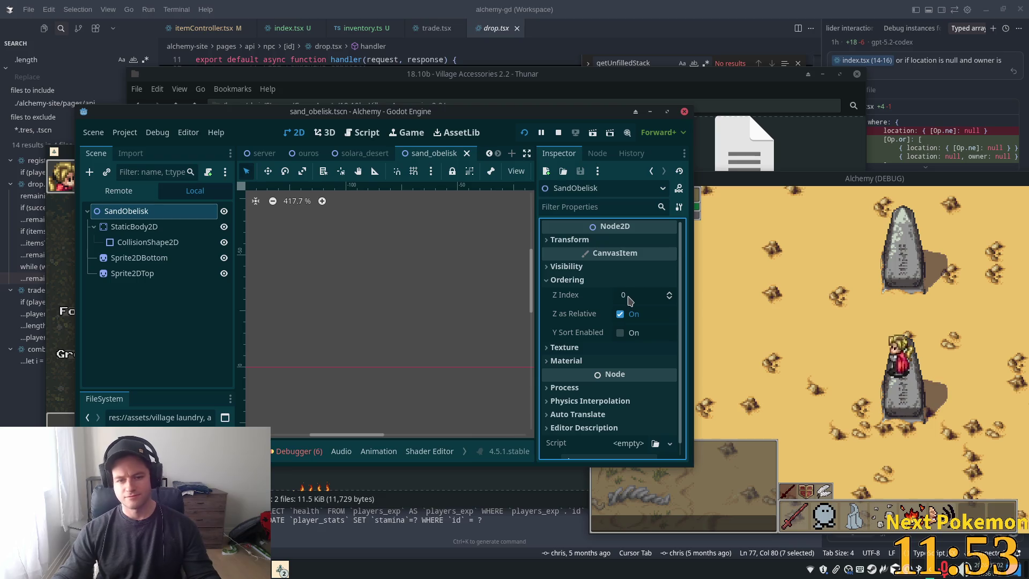
pyautogui.click(620, 332)
pyautogui.click(641, 295)
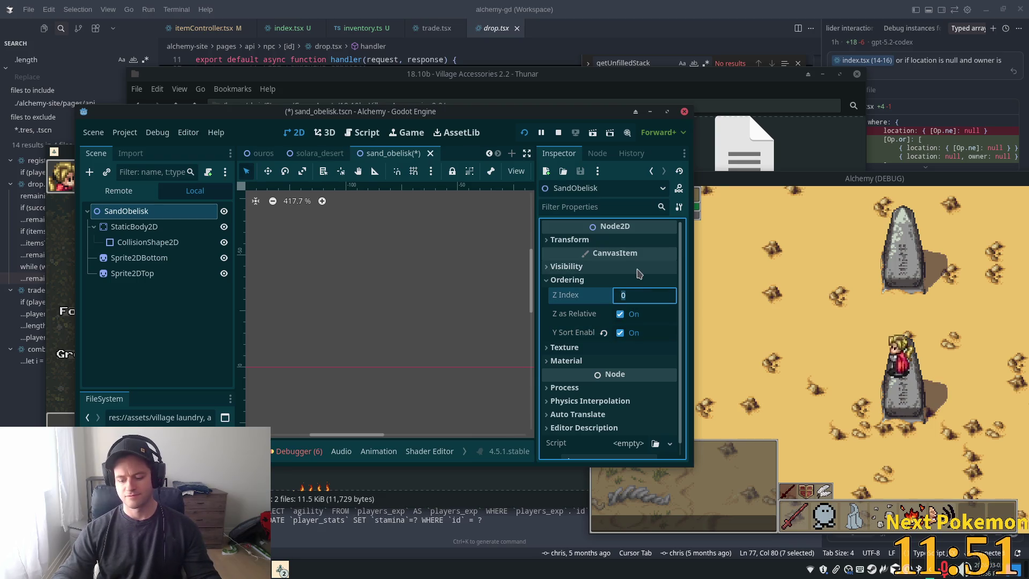
pyautogui.write('4')
pyautogui.press('BackSpace')
pyautogui.write('10')
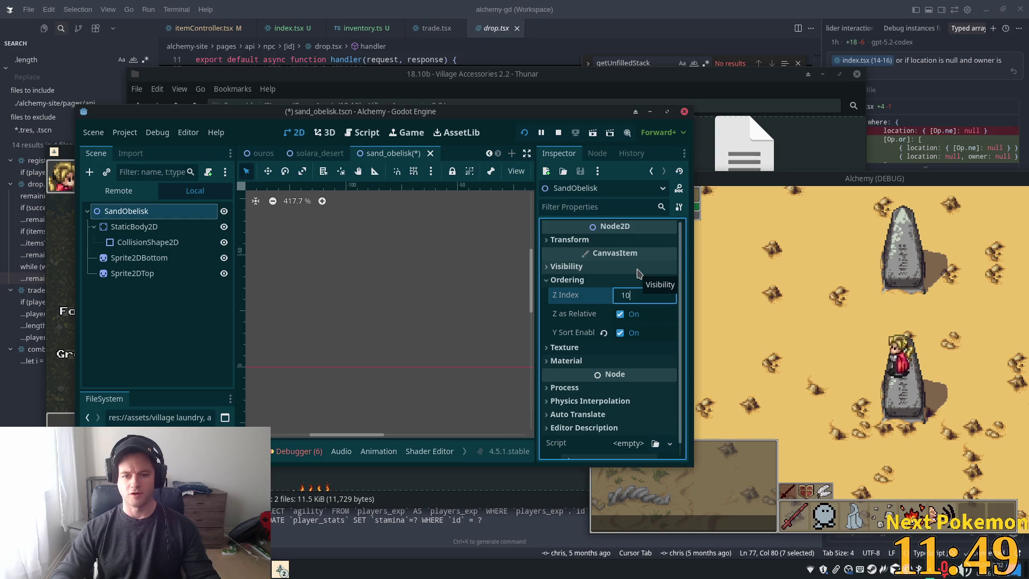
pyautogui.press('Tab')
pyautogui.hotkey('ctrl', 's')
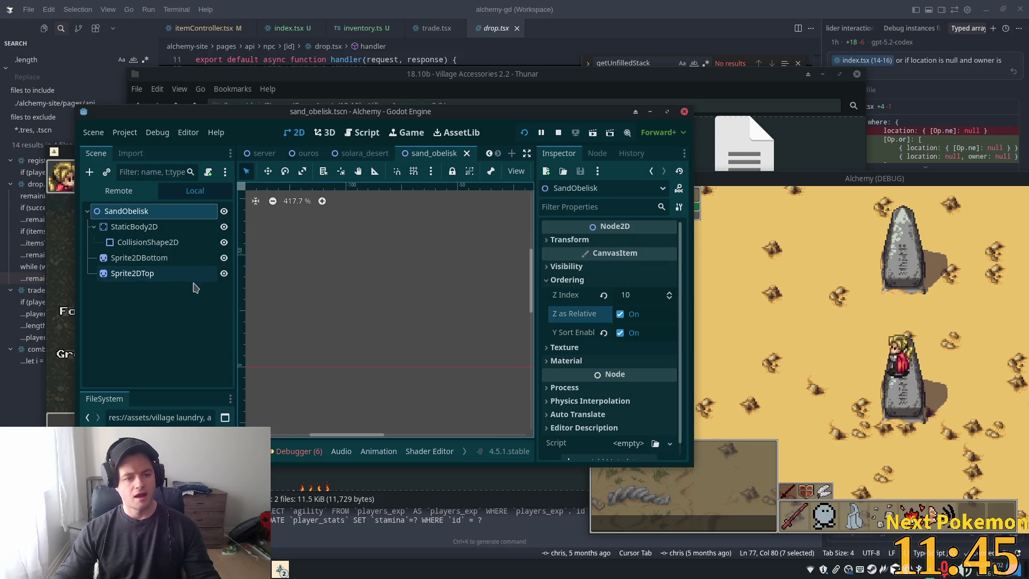
# Compare the Sprite2DTop and Sprite2DBottom nodes, settling on Sprite2DBottom.
pyautogui.click(134, 258)
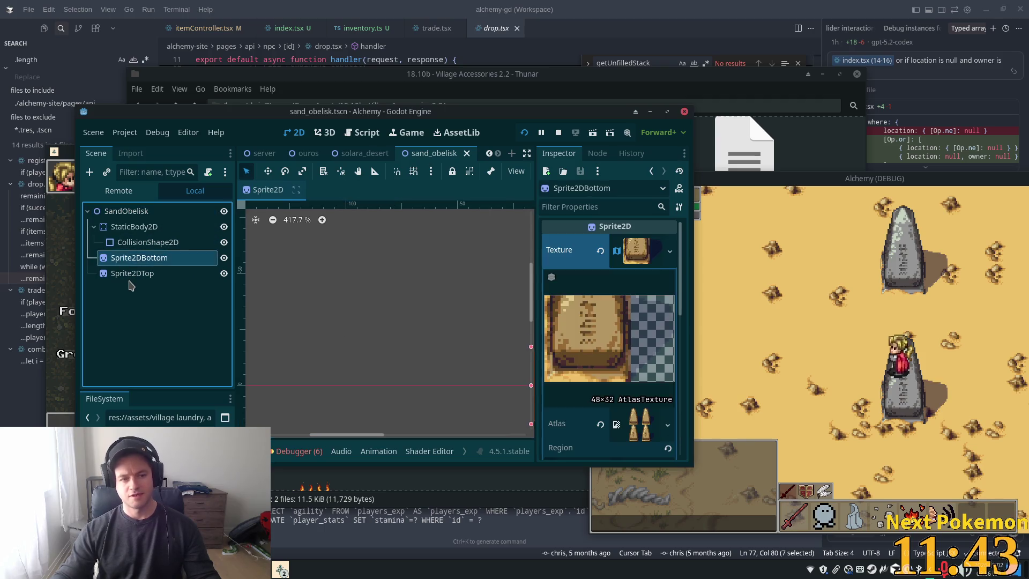
pyautogui.click(130, 274)
pyautogui.press('Up')
pyautogui.press('Down')
pyautogui.press('Up')
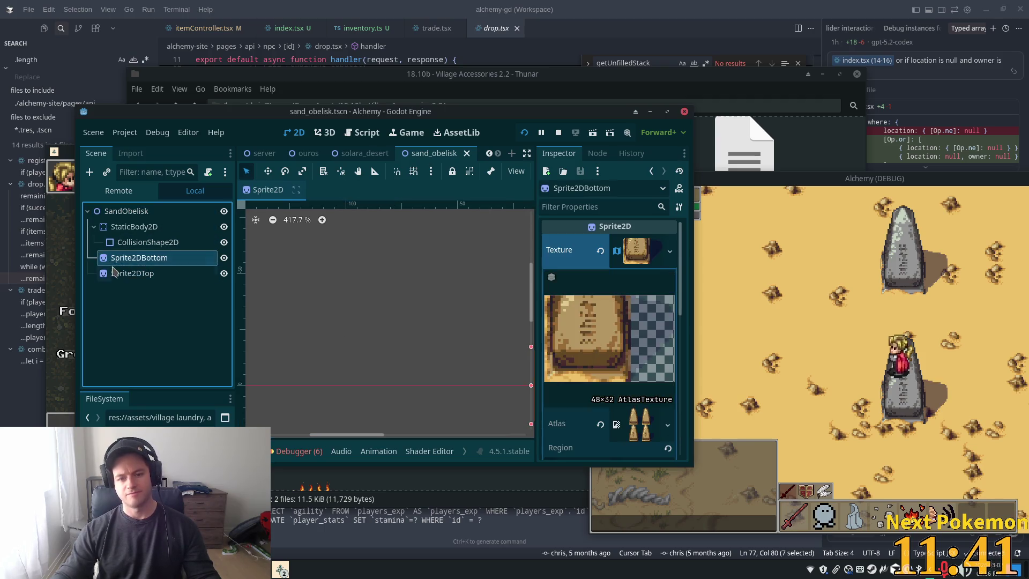
pyautogui.press('Down')
pyautogui.press('Up')
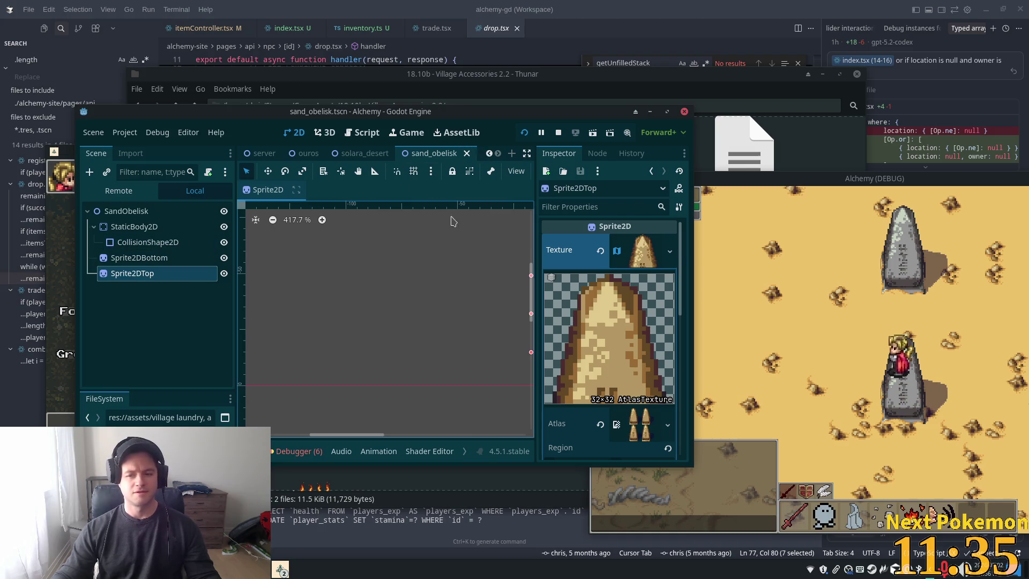
pyautogui.click(155, 261)
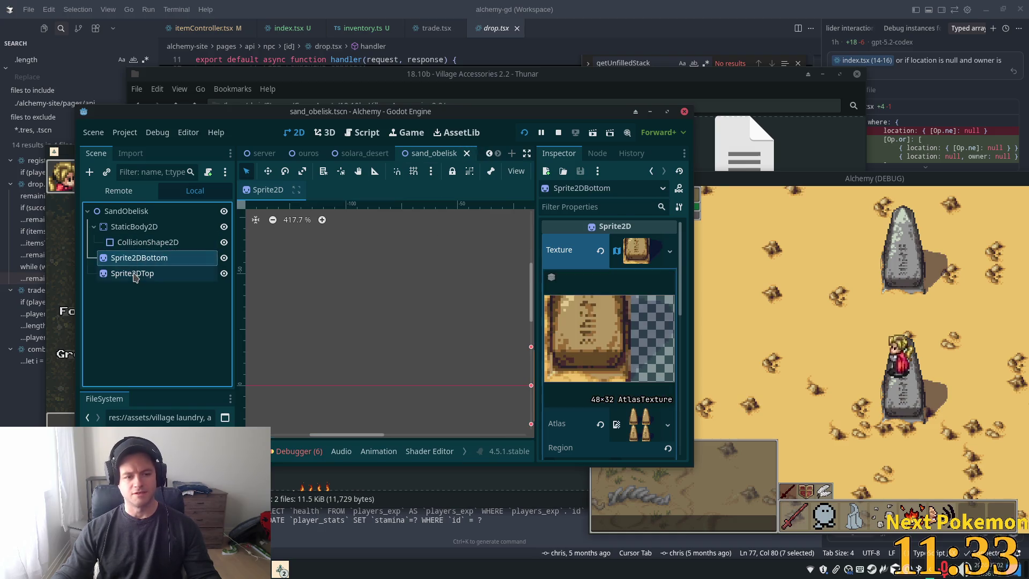
pyautogui.click(135, 275)
pyautogui.click(135, 260)
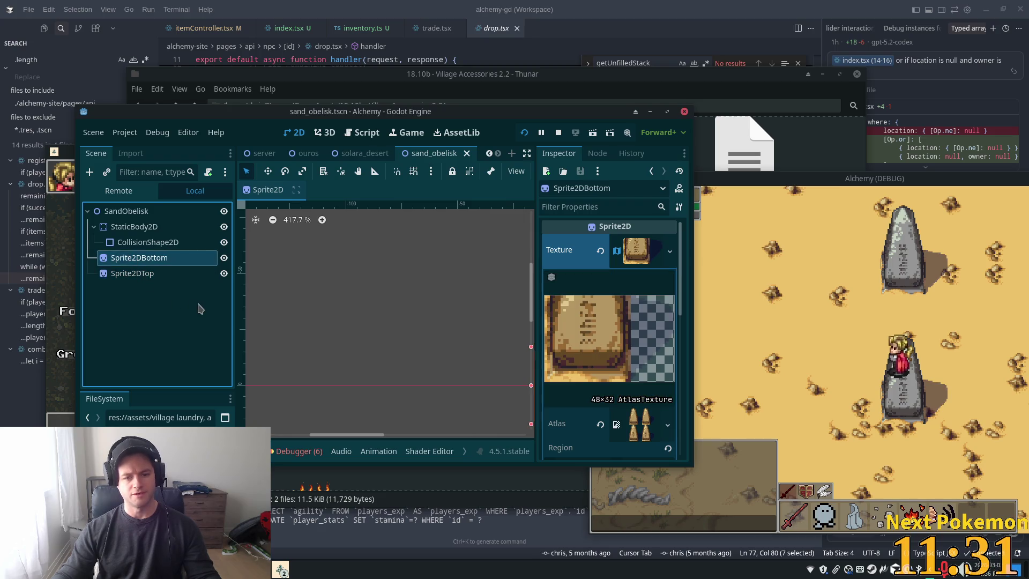
# Open Edit Region for Sprite2DBottom's texture in the Inspector.
pyautogui.scroll(-1, 638, 355)
pyautogui.scroll(-2, 637, 355)
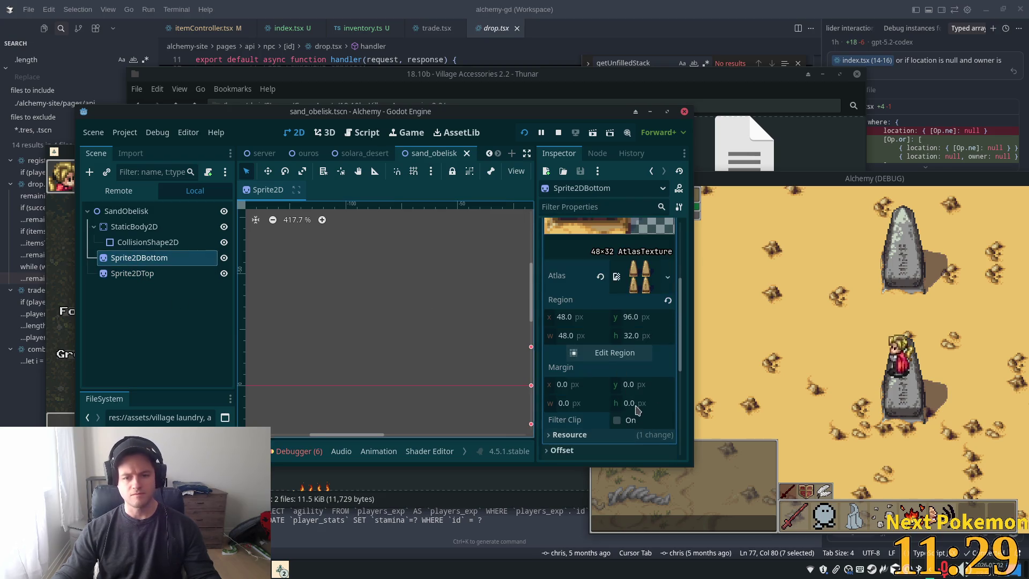
pyautogui.scroll(-1, 618, 423)
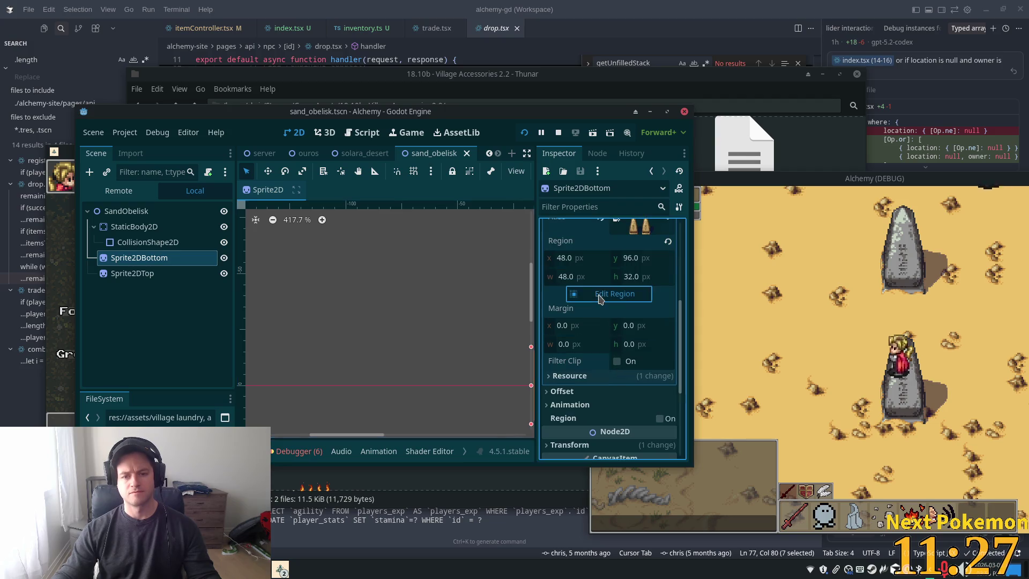
pyautogui.click(613, 294)
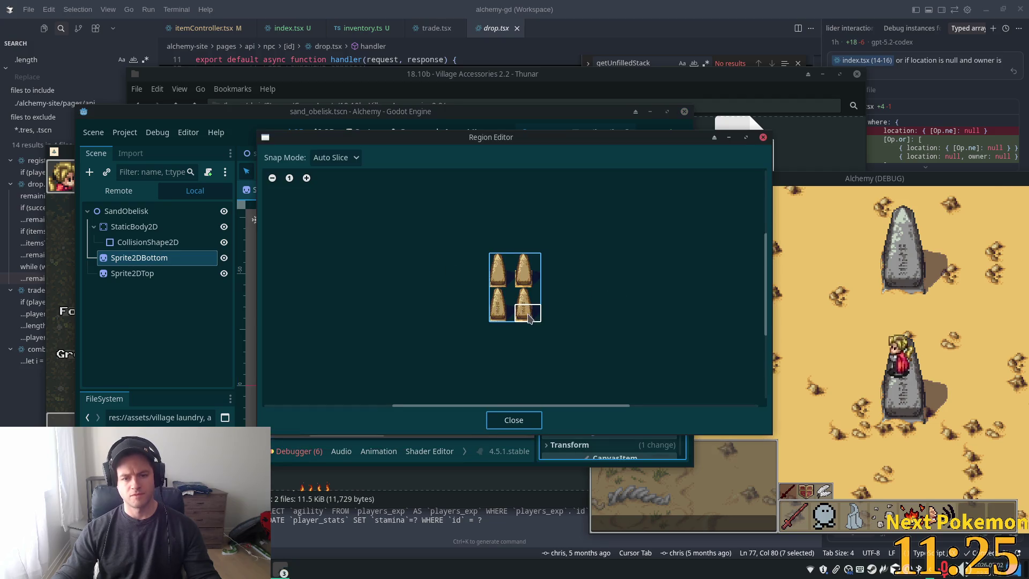
# Pick the large obelisk slice as the region and set Snap Mode to Pixel Snap.
pyautogui.scroll(8, 528, 317)
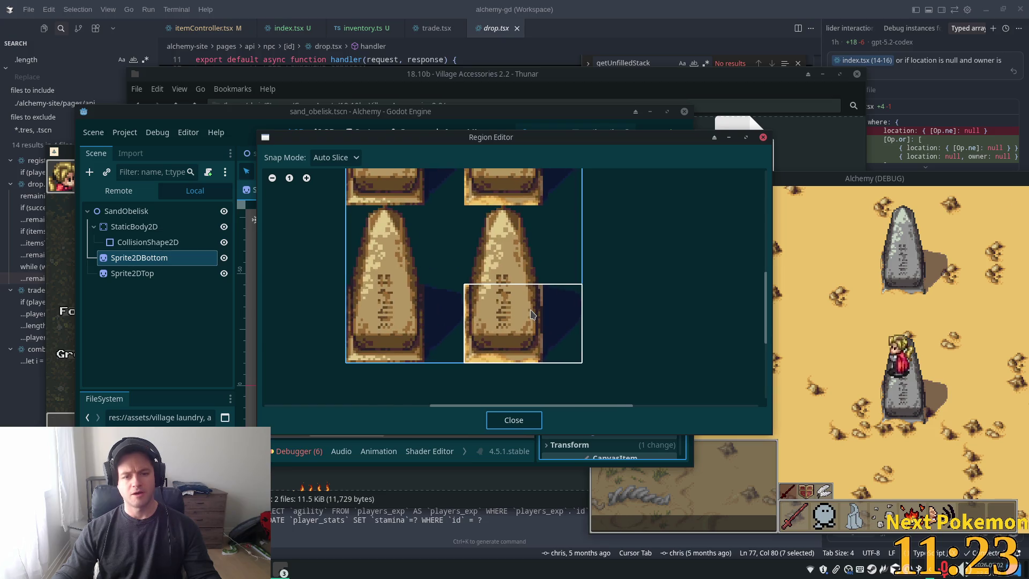
pyautogui.click(500, 289)
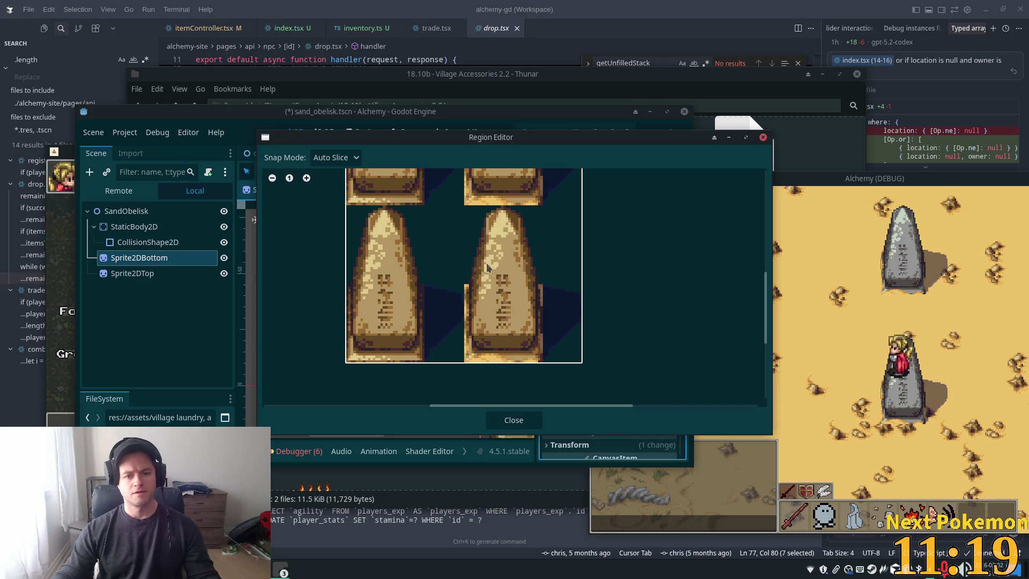
pyautogui.scroll(-3, 495, 224)
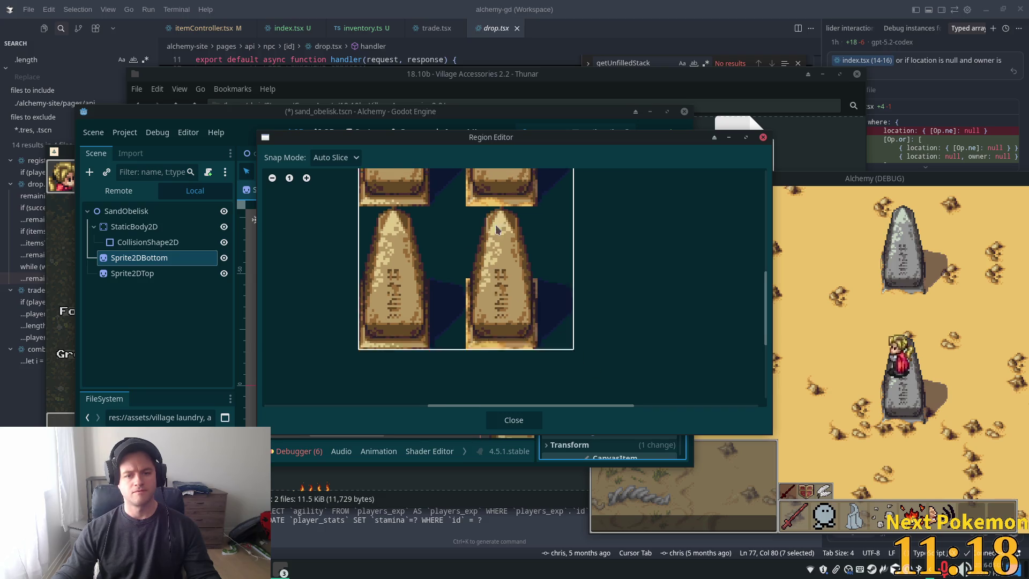
pyautogui.click(333, 157)
pyautogui.click(332, 175)
pyautogui.click(338, 158)
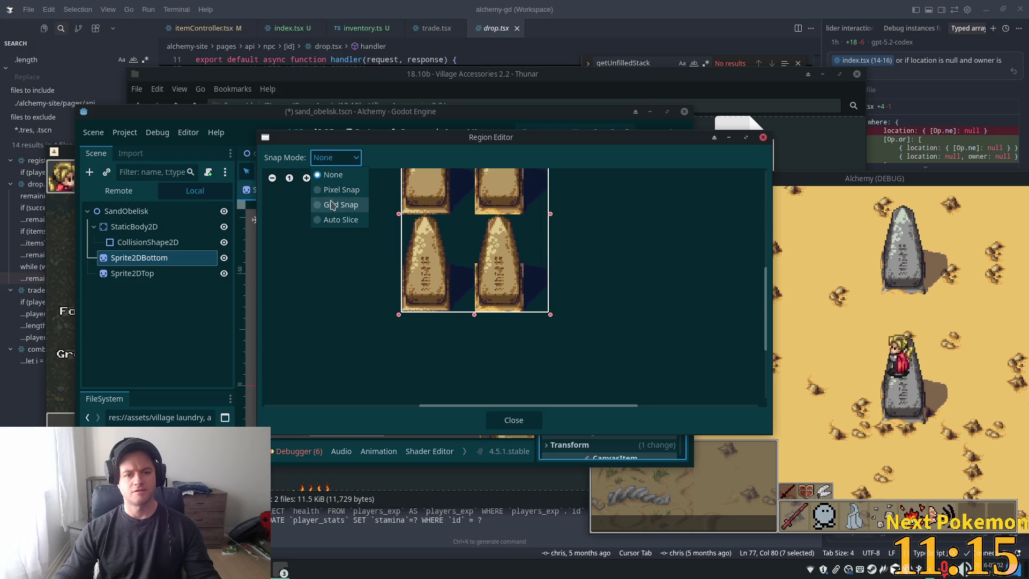
pyautogui.click(348, 221)
pyautogui.click(335, 158)
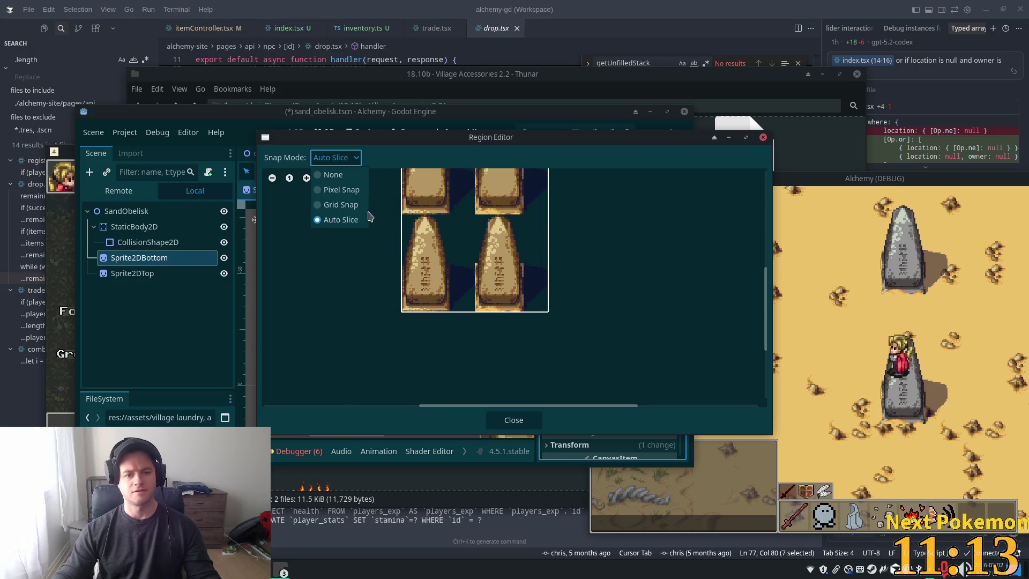
pyautogui.click(348, 191)
pyautogui.scroll(3, 455, 385)
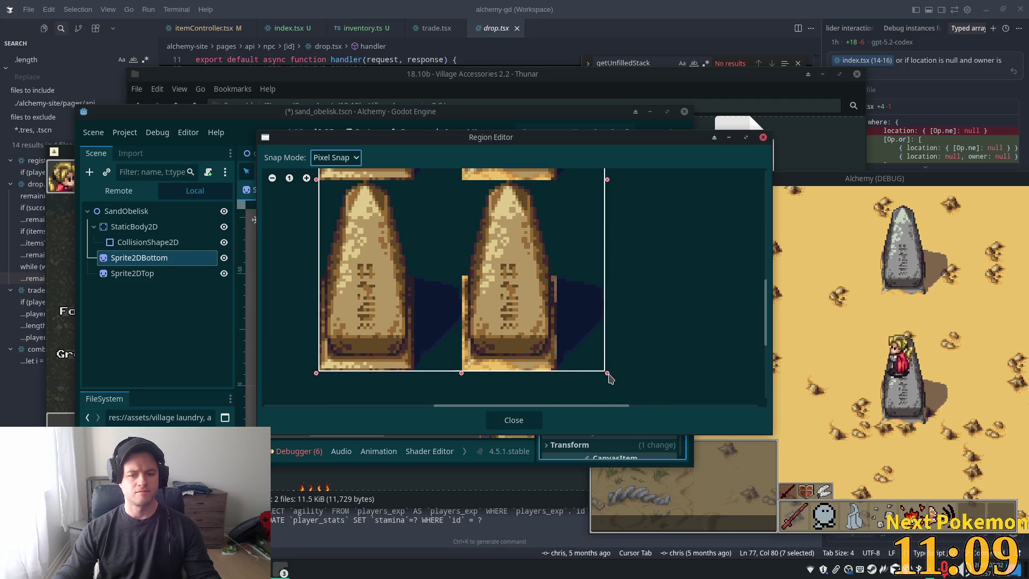
# Drag the region edges to frame the whole obelisk at 32×64 from 48, 64, then close.
pyautogui.moveTo(608, 374); pyautogui.dragTo(559, 373)
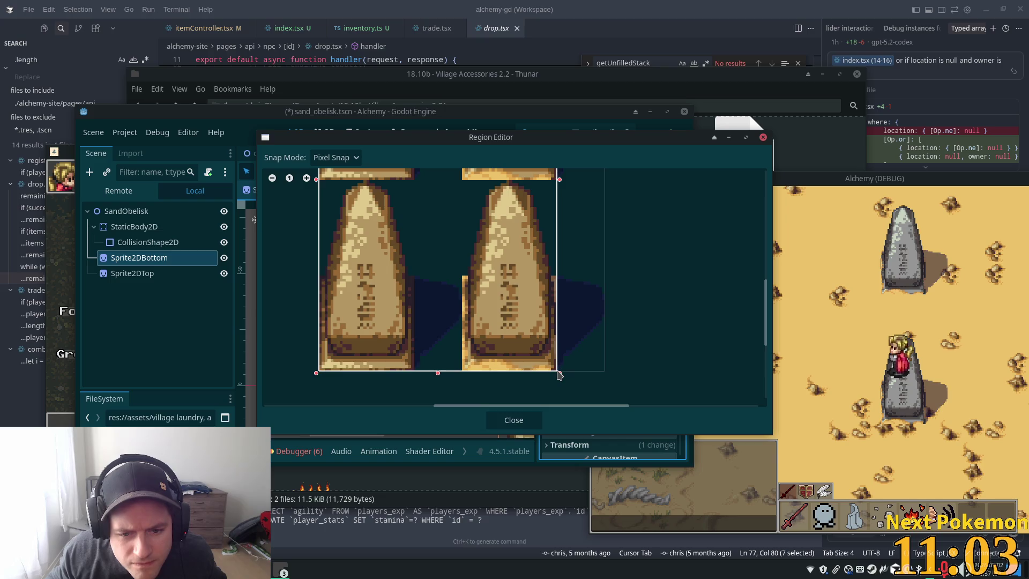
pyautogui.scroll(2, 604, 263)
pyautogui.scroll(-2, 606, 268)
pyautogui.scroll(1, 611, 246)
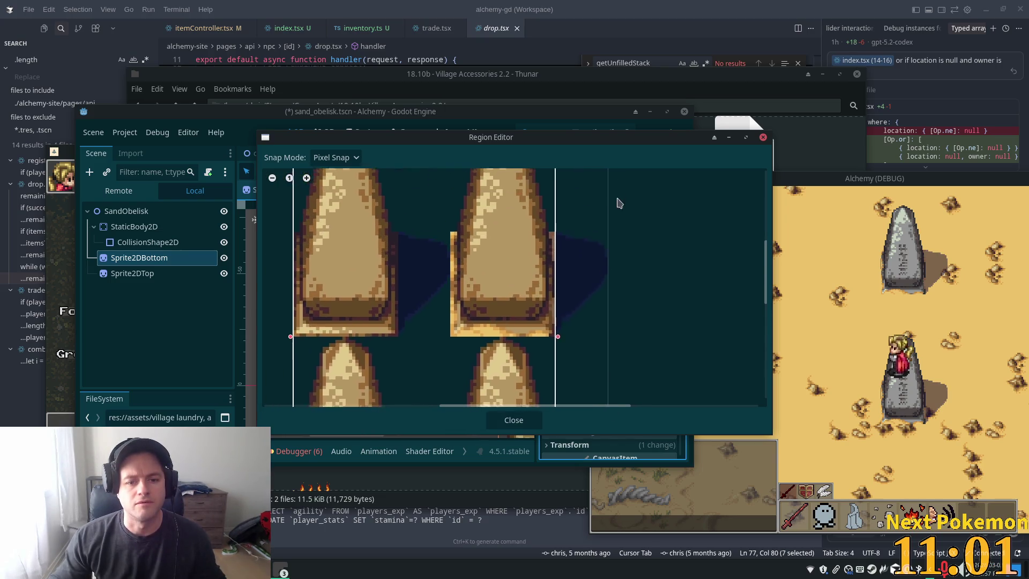
pyautogui.scroll(3, 390, 199)
pyautogui.moveTo(341, 236); pyautogui.dragTo(526, 335)
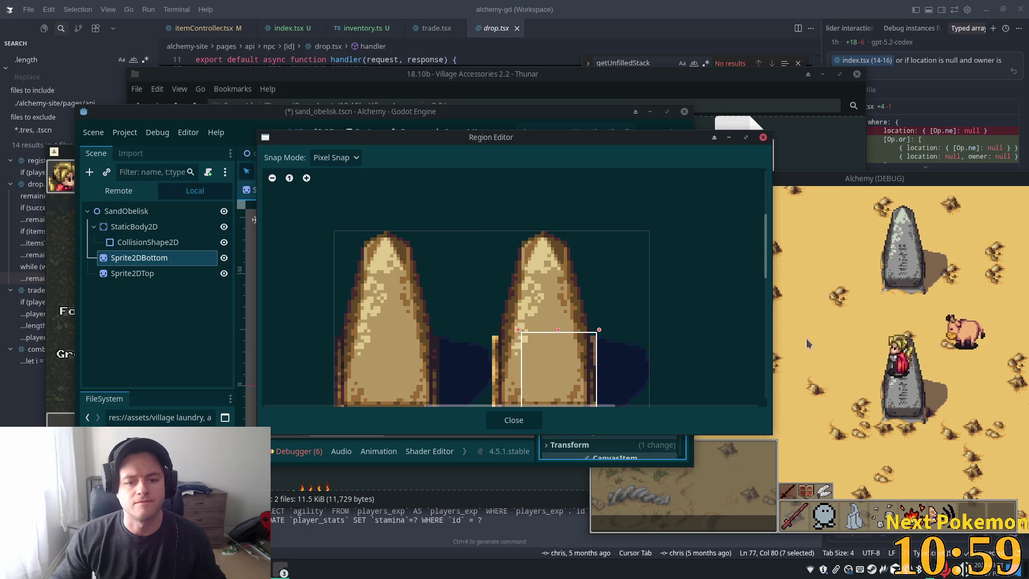
pyautogui.scroll(-4, 537, 268)
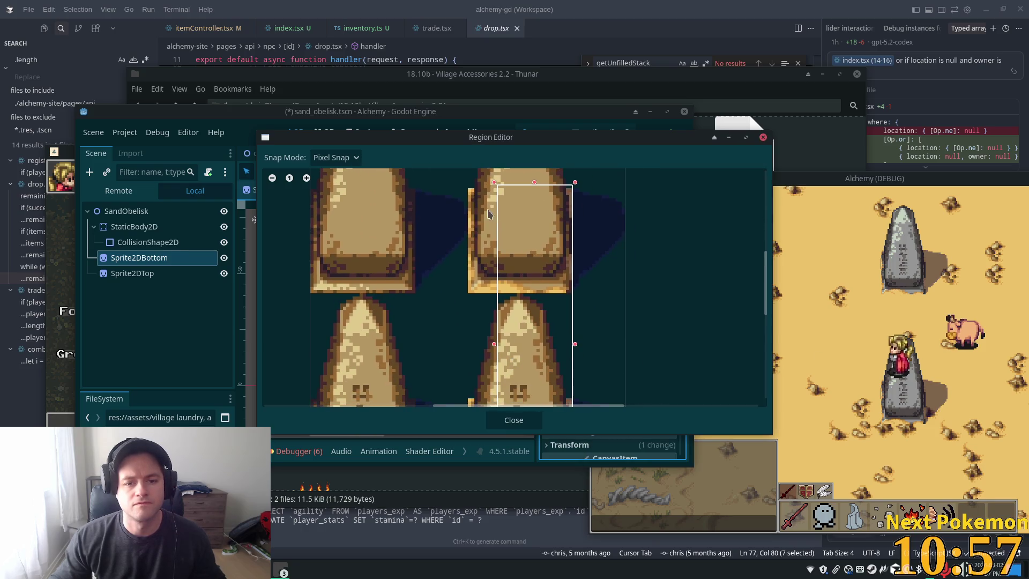
pyautogui.moveTo(494, 184)
pyautogui.mouseDown()
pyautogui.moveTo(459, 236)
pyautogui.moveTo(445, 297)
pyautogui.mouseUp()
pyautogui.scroll(-3, 407, 348)
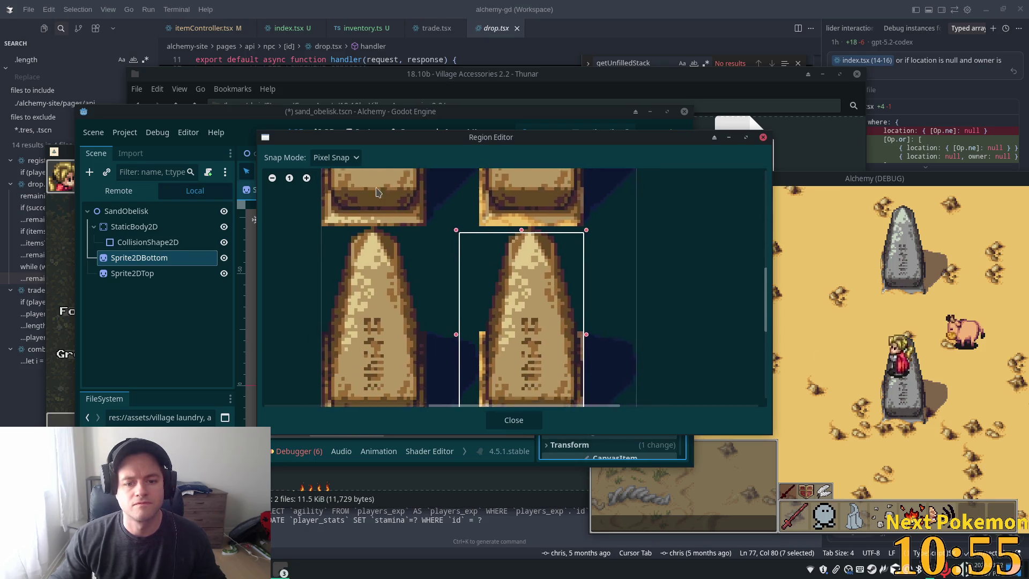
pyautogui.scroll(1, 355, 404)
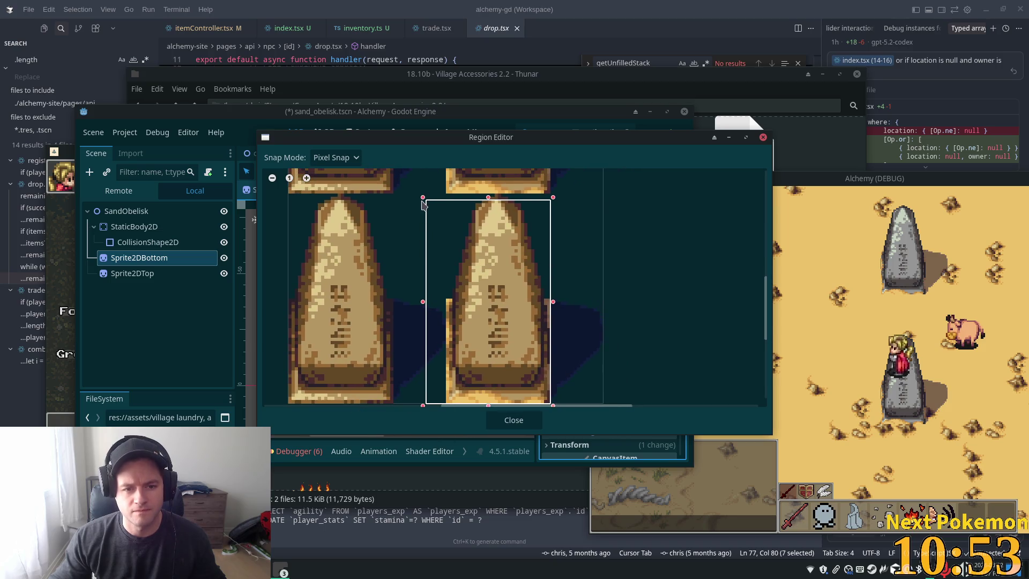
pyautogui.moveTo(423, 201); pyautogui.dragTo(448, 196)
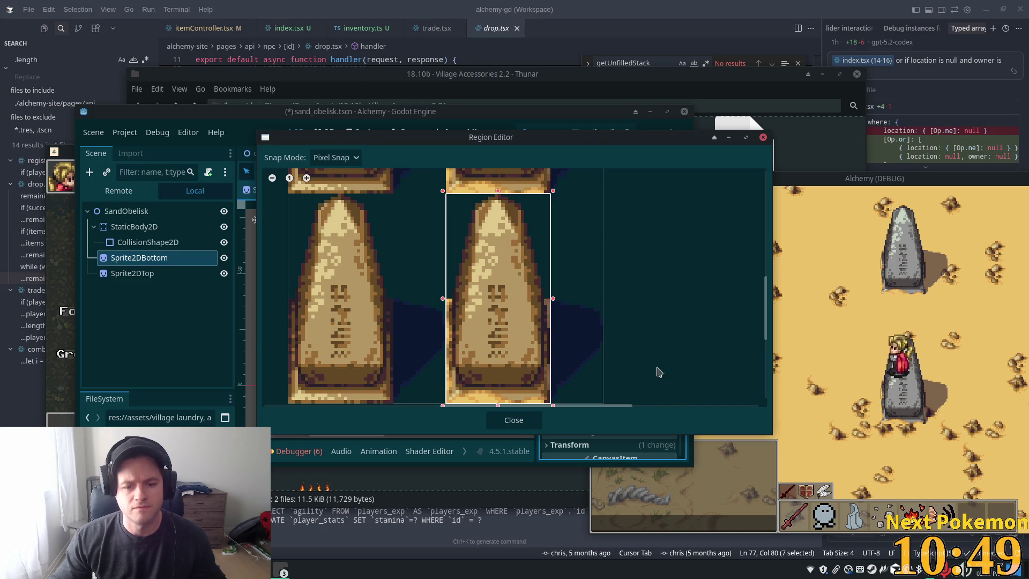
pyautogui.scroll(-4, 609, 385)
pyautogui.click(531, 421)
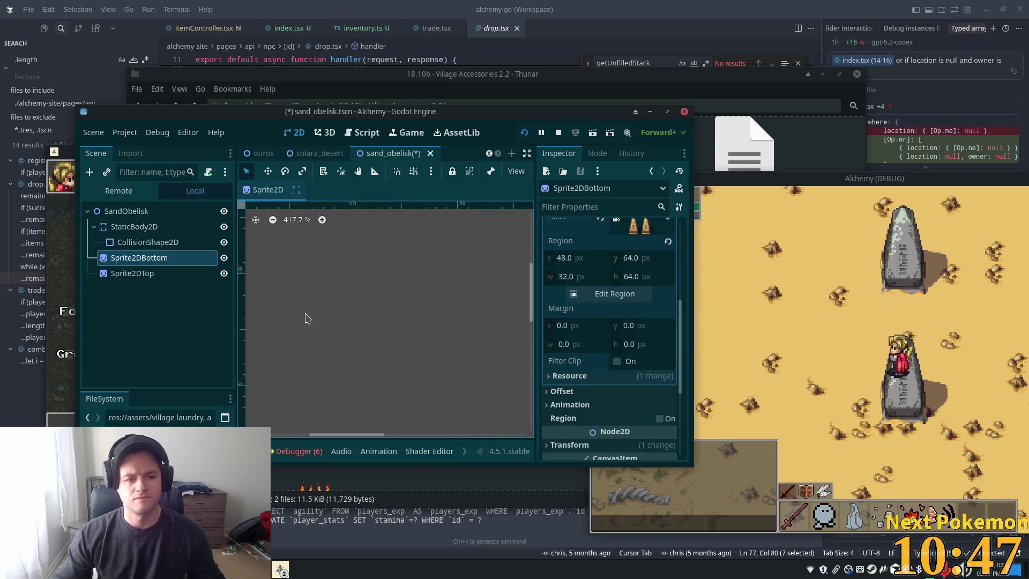
# Delete the sand obelisk's Sprite2DTop node and save the scene.
pyautogui.click(131, 273)
pyautogui.press('Delete')
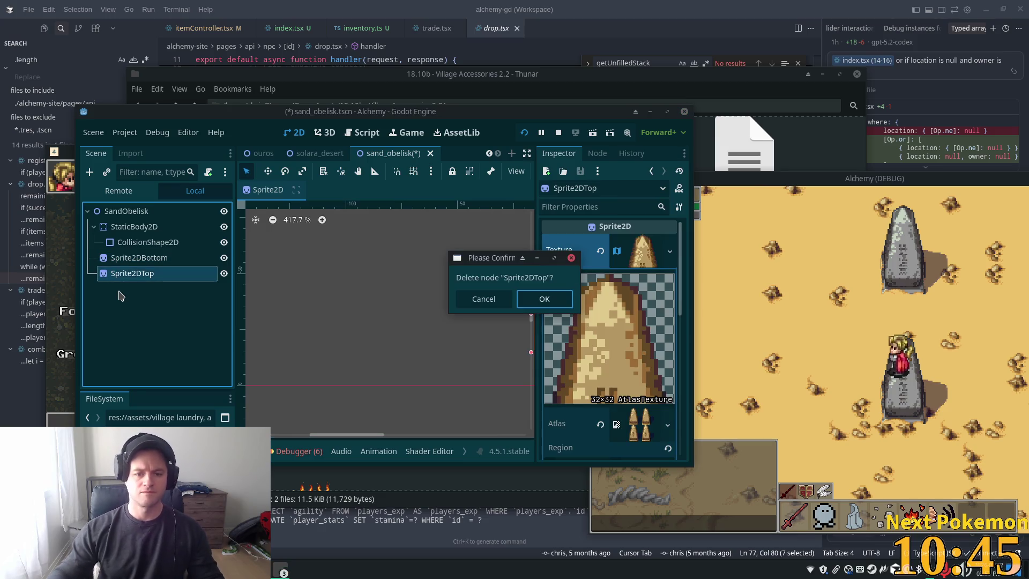
pyautogui.click(527, 304)
pyautogui.hotkey('ctrl', 's')
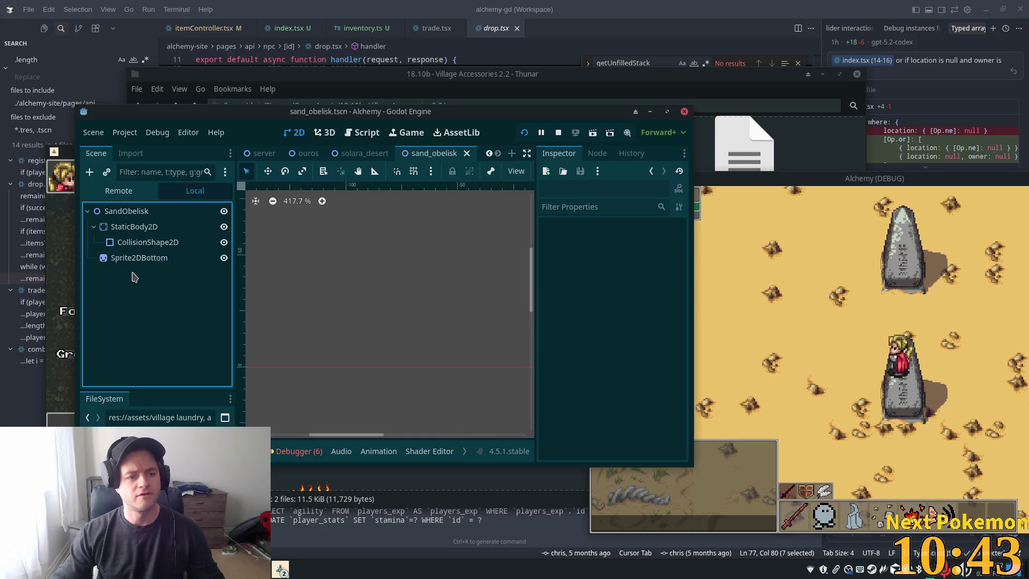
# Quick-open stone_obelisk.tscn by searching 'obel'.
pyautogui.hotkey('shift', 'alt', 'o')
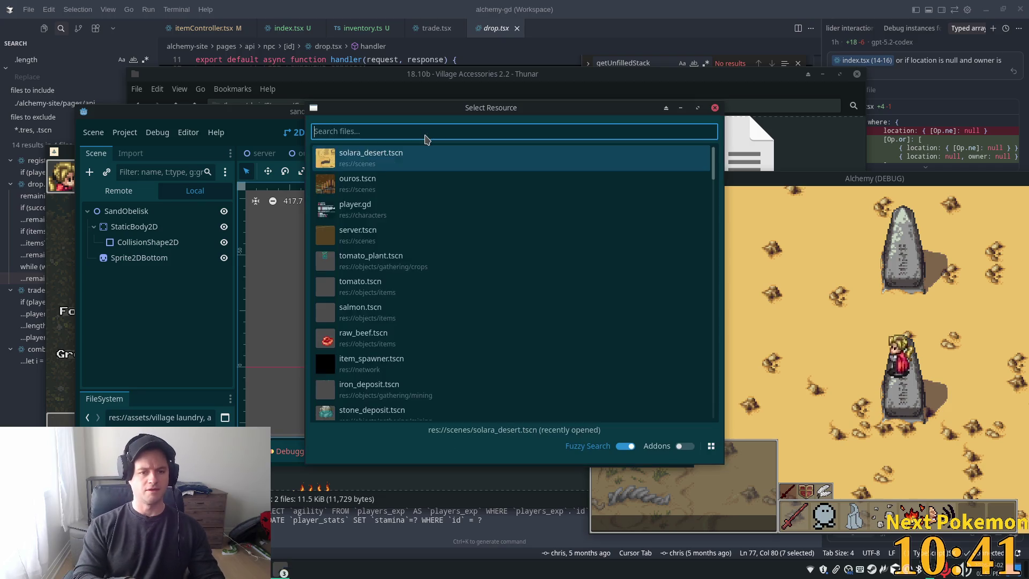
pyautogui.write('obel')
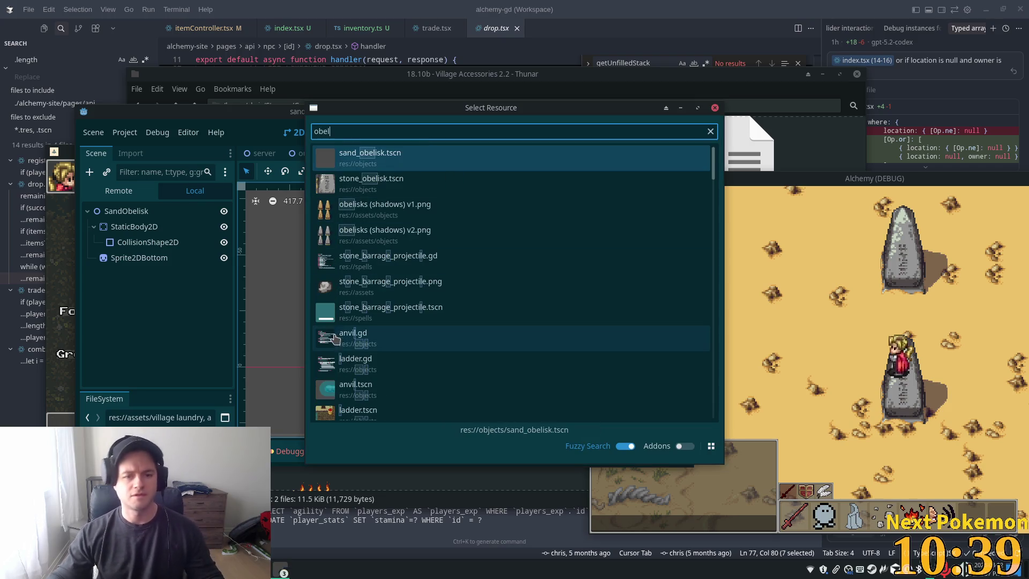
pyautogui.click(370, 184)
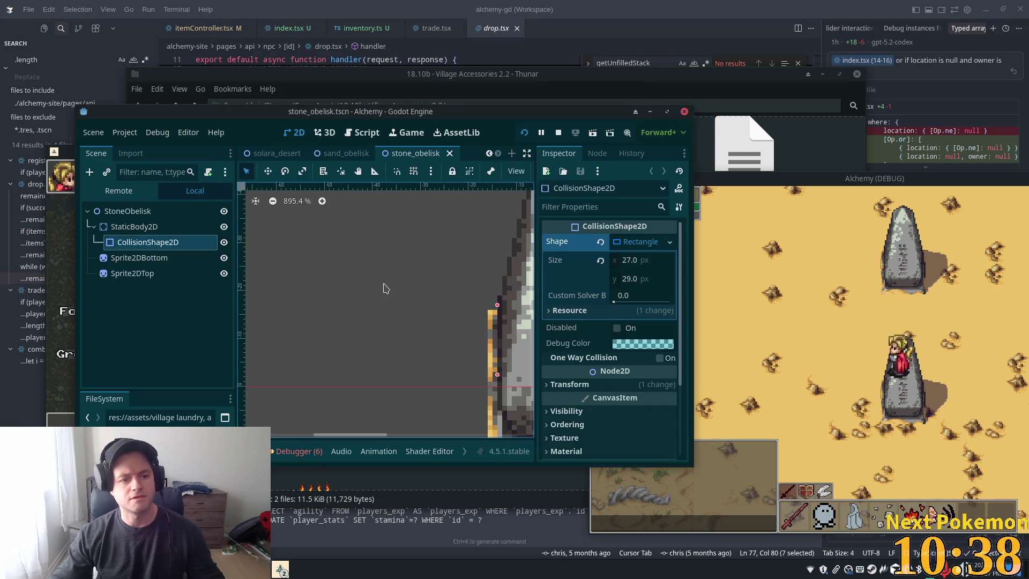
# Rename the sand obelisk's Sprite2DBottom to Sprite2D.
pyautogui.click(141, 257)
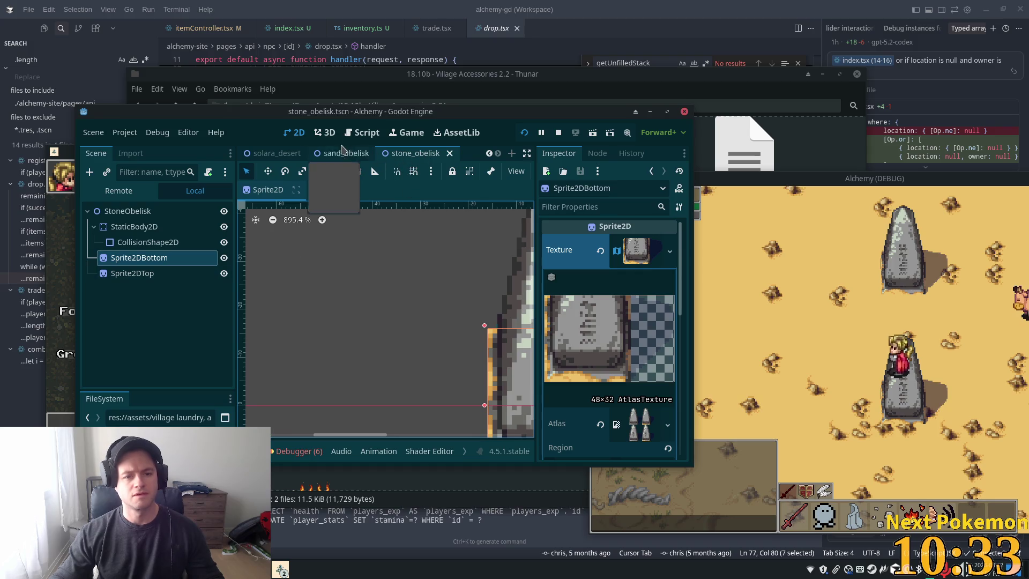
pyautogui.click(345, 153)
pyautogui.click(143, 261)
pyautogui.doubleClick(173, 262)
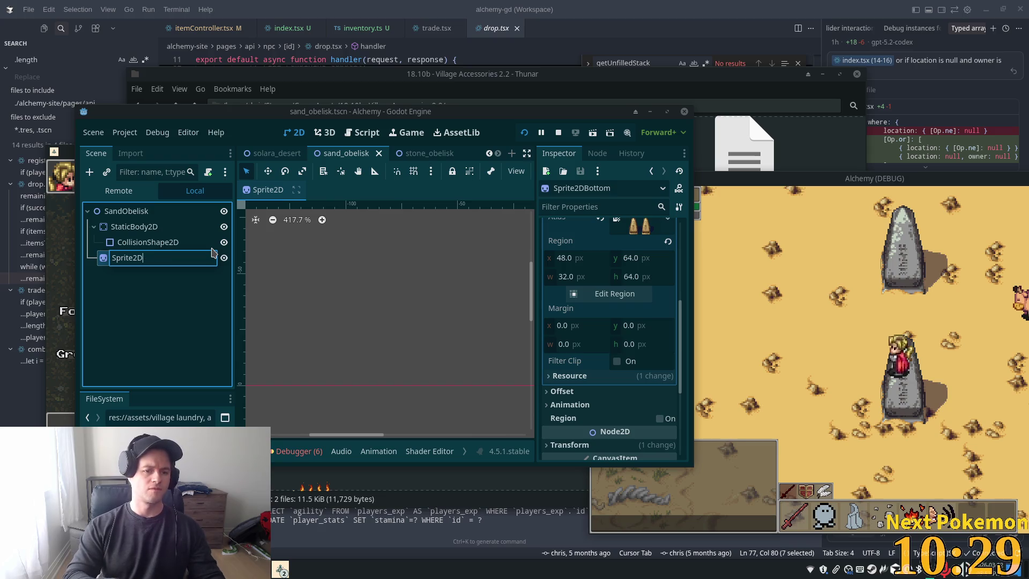
pyautogui.press('Return')
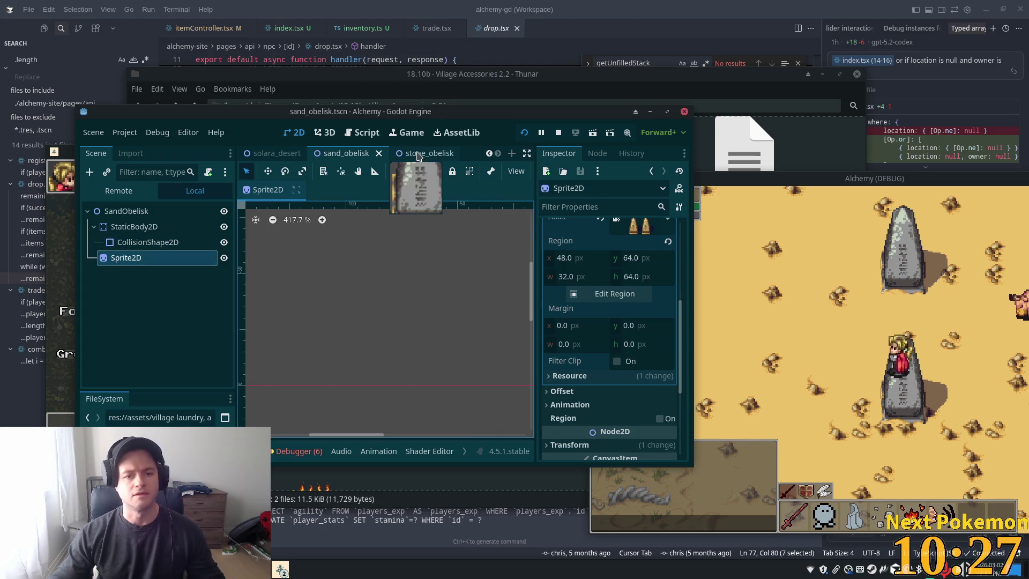
# Rename the stone obelisk's Sprite2DBottom to Sprite2D.
pyautogui.click(418, 154)
pyautogui.click(150, 242)
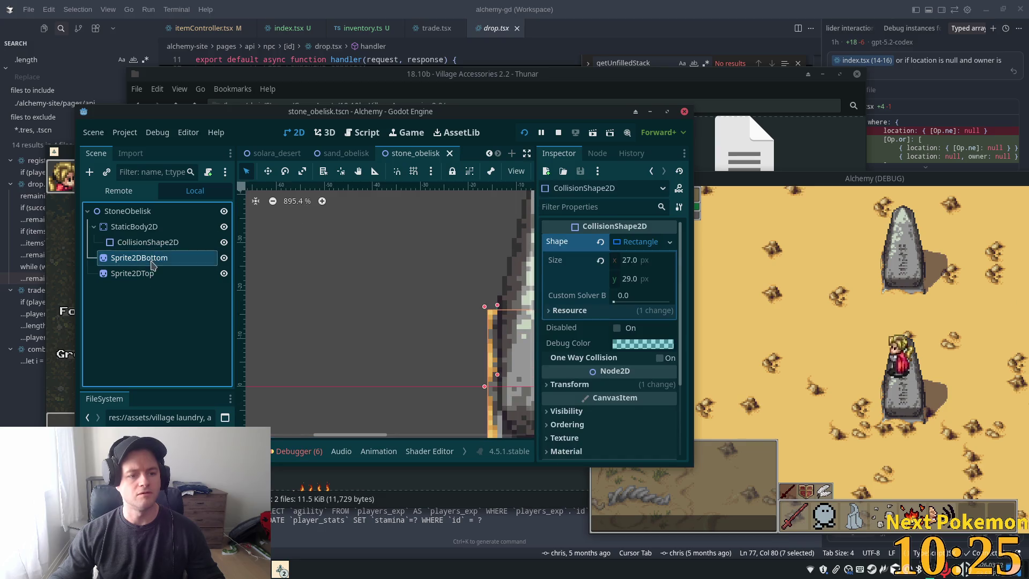
pyautogui.doubleClick(153, 264)
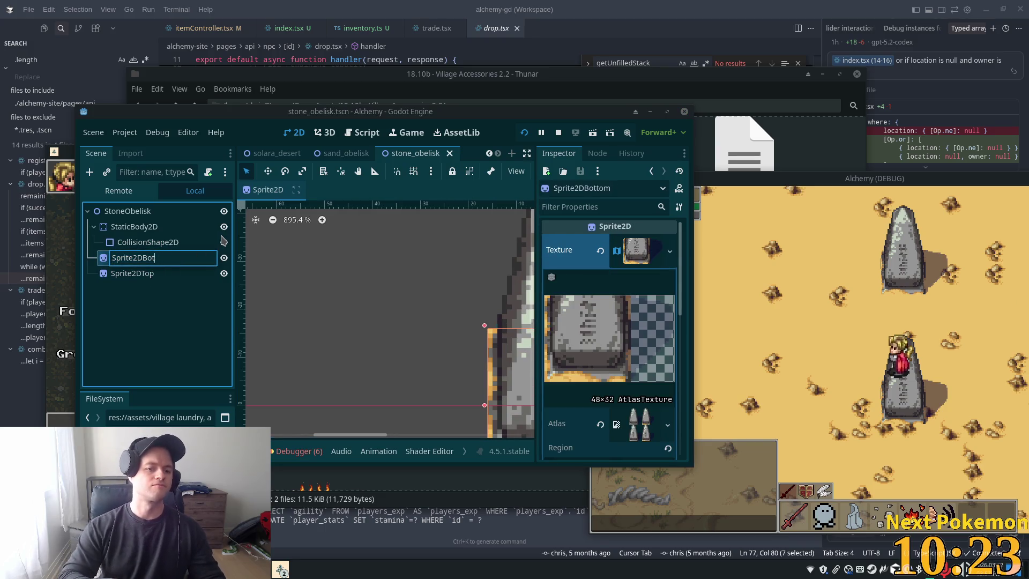
pyautogui.press('BackSpace')
pyautogui.press('Return')
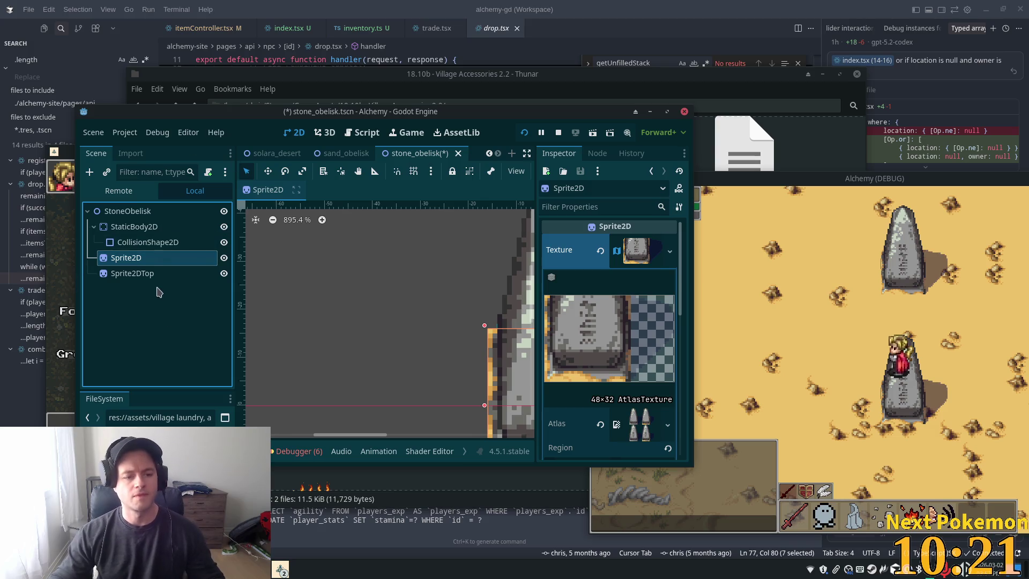
# Delete the stone obelisk's Sprite2DTop and open Sprite2D's region editor.
pyautogui.click(155, 273)
pyautogui.press('Delete')
pyautogui.click(540, 298)
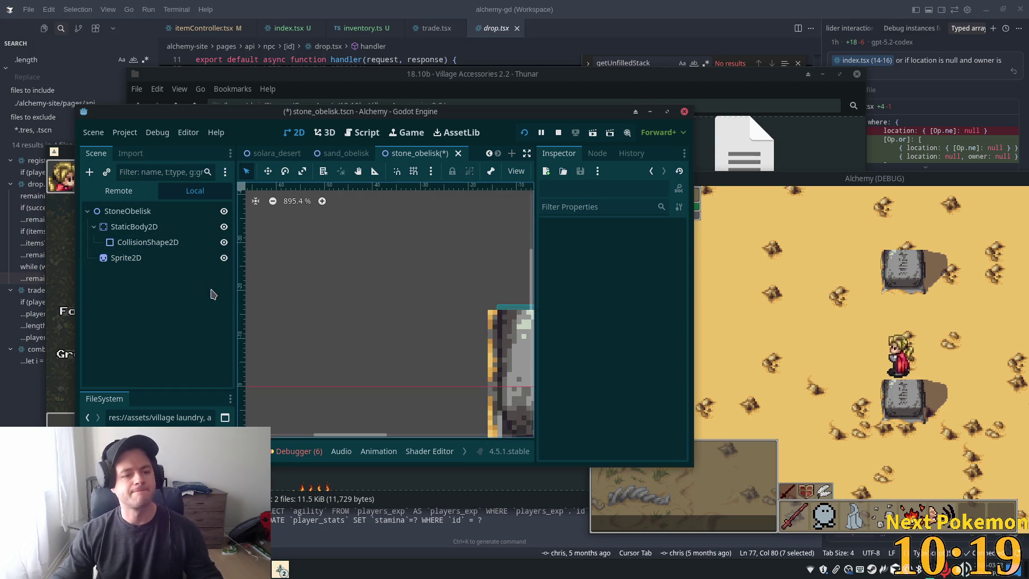
pyautogui.click(204, 258)
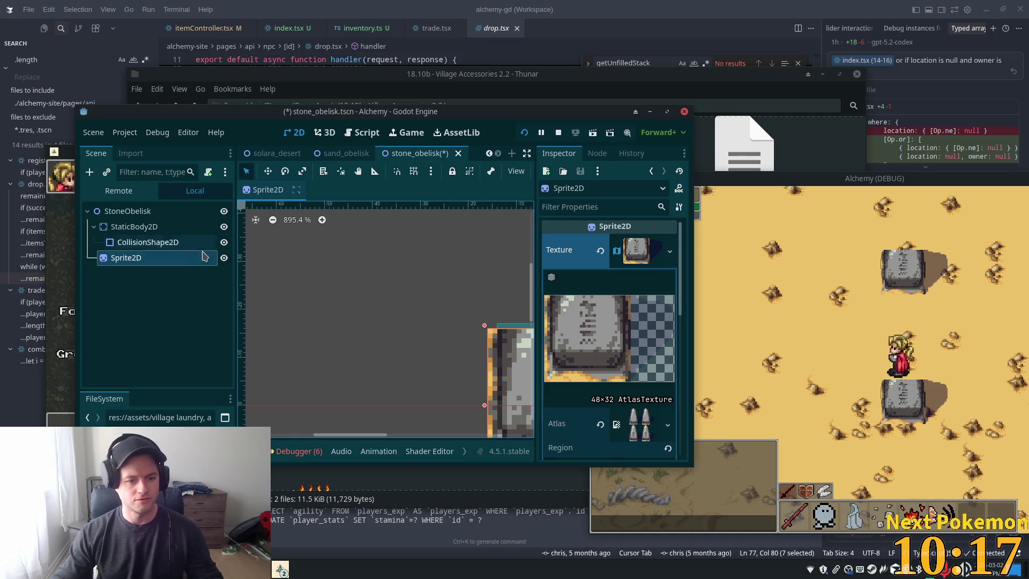
pyautogui.scroll(-6, 568, 328)
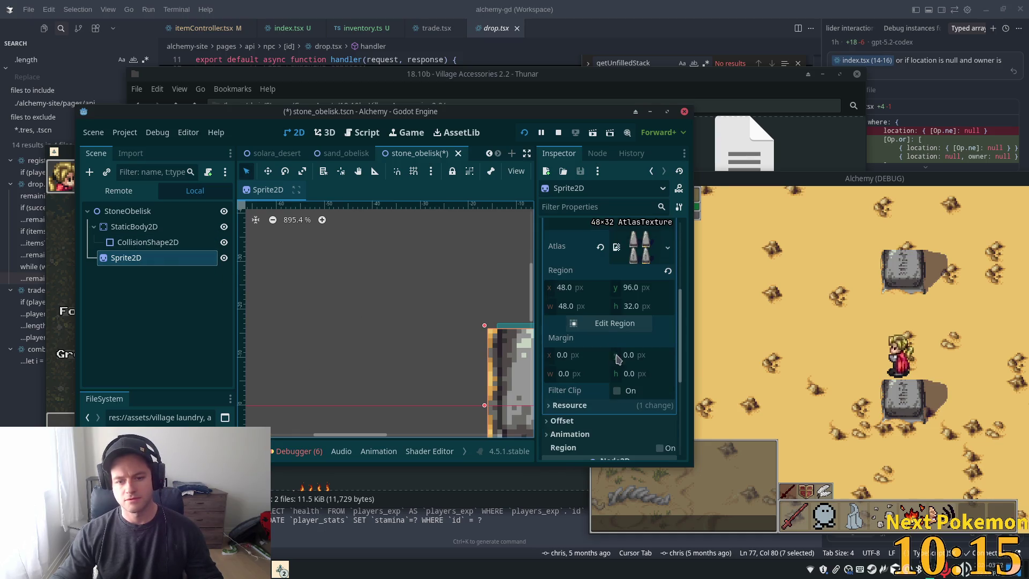
pyautogui.click(602, 327)
# Drag the region handles to cover the full stone obelisk at 48×64 from 48, 64, then close.
pyautogui.scroll(3, 560, 326)
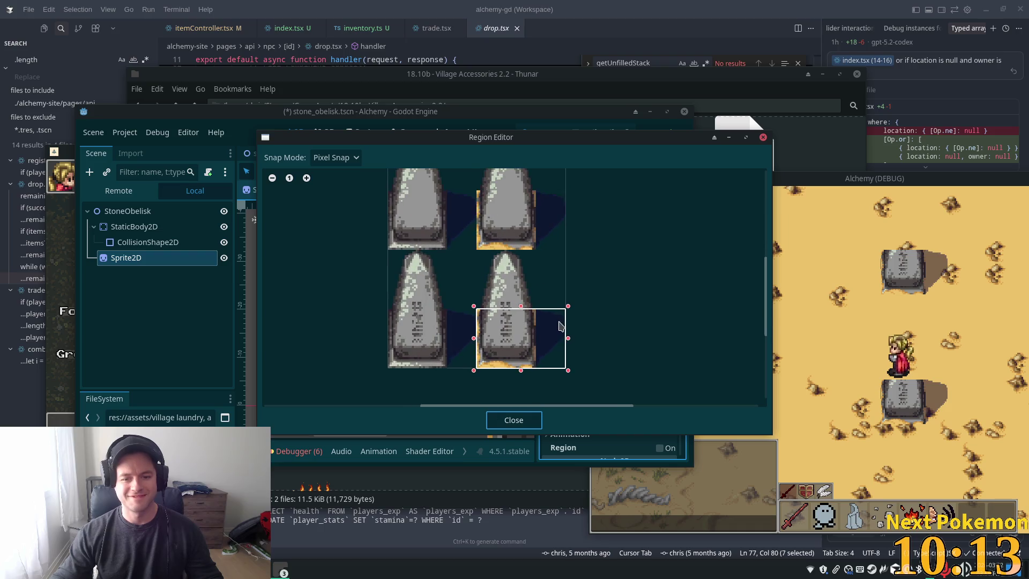
pyautogui.moveTo(540, 253); pyautogui.dragTo(537, 252)
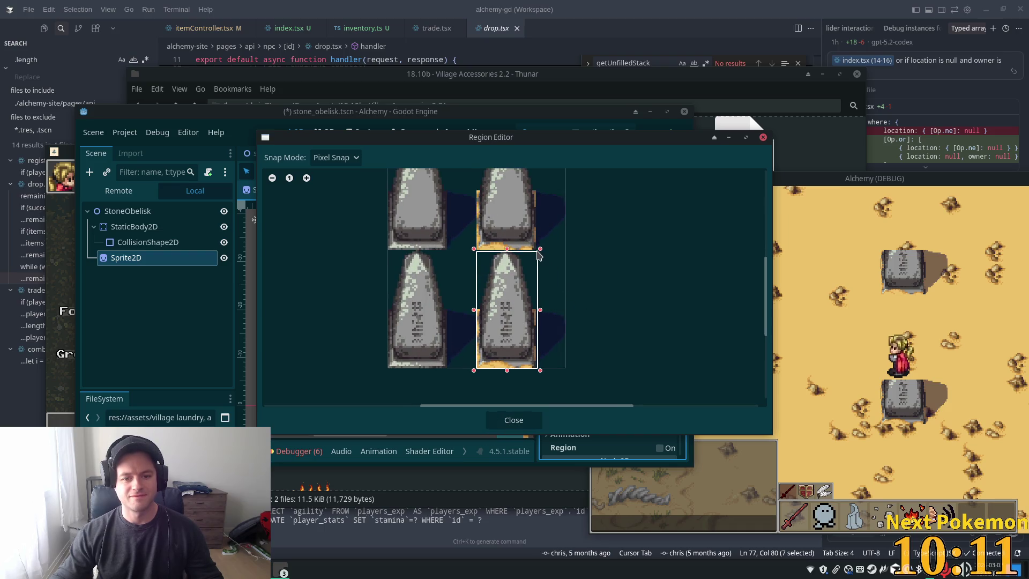
pyautogui.scroll(2, 535, 293)
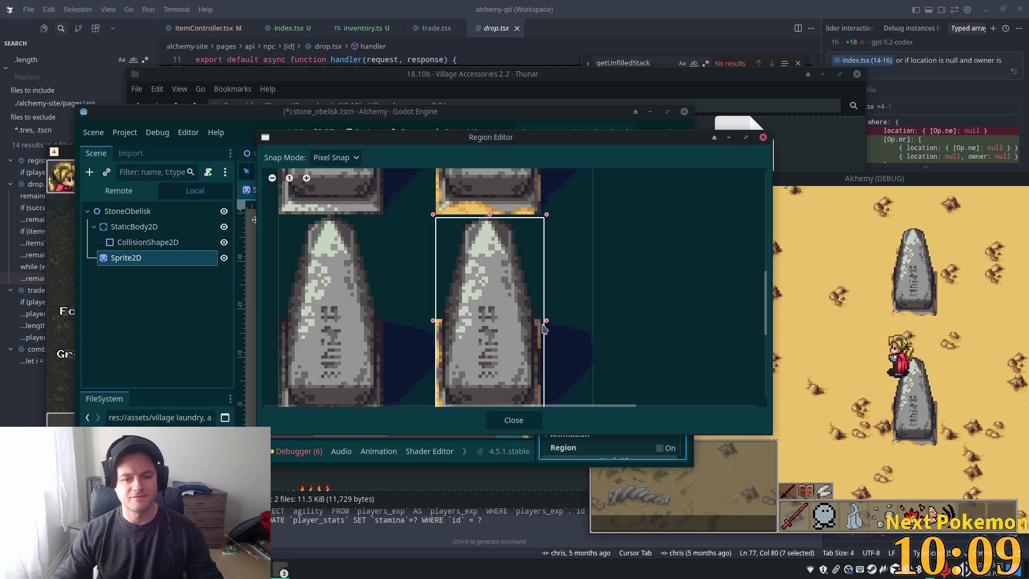
pyautogui.moveTo(546, 322); pyautogui.dragTo(586, 327)
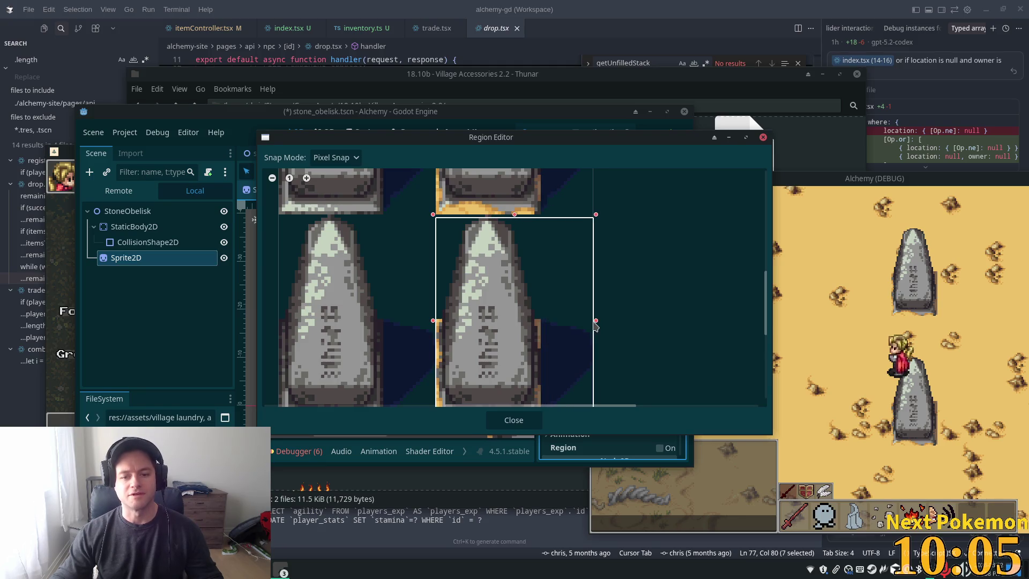
pyautogui.scroll(2, 598, 325)
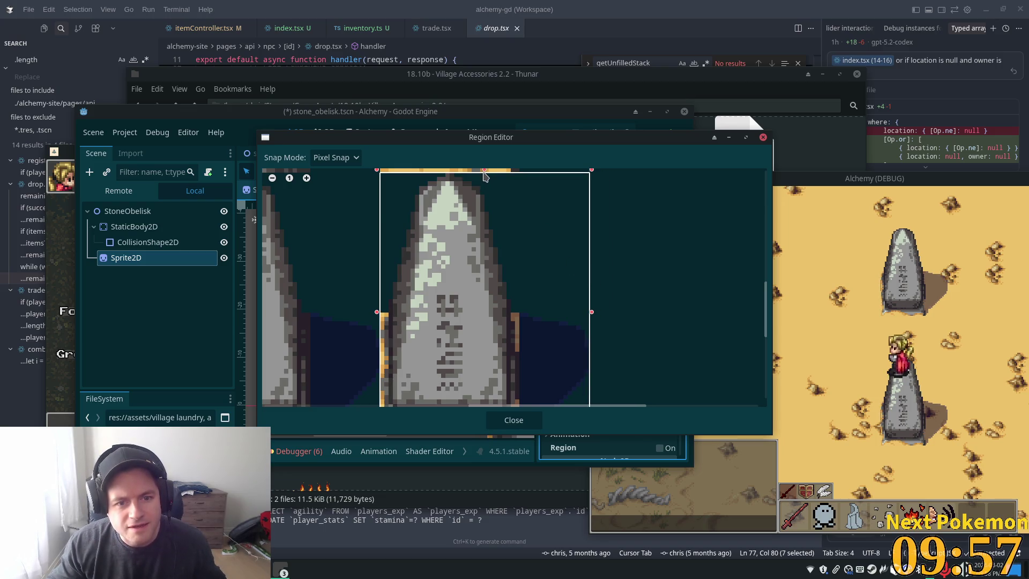
pyautogui.scroll(5, 512, 236)
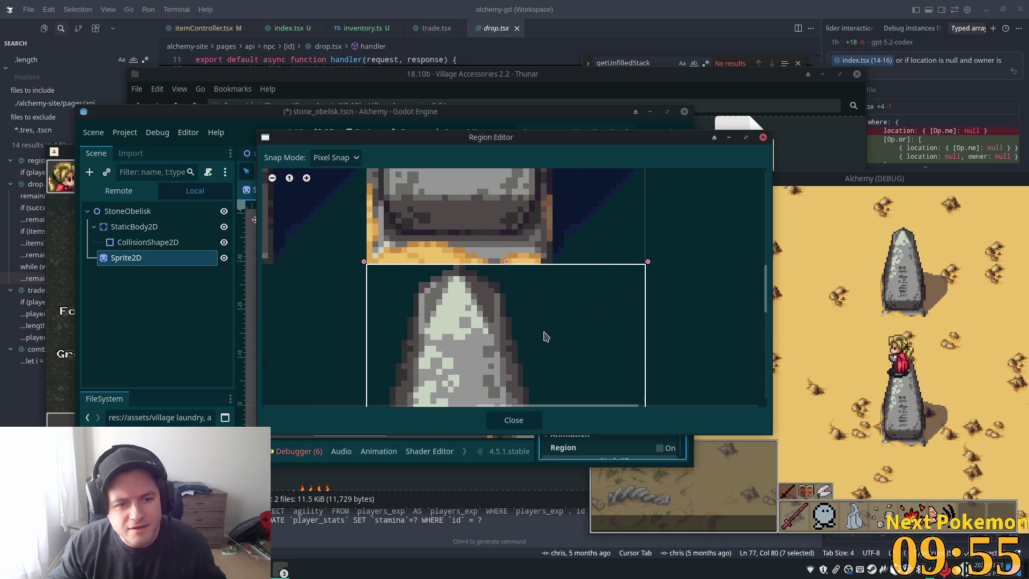
pyautogui.scroll(-5, 537, 288)
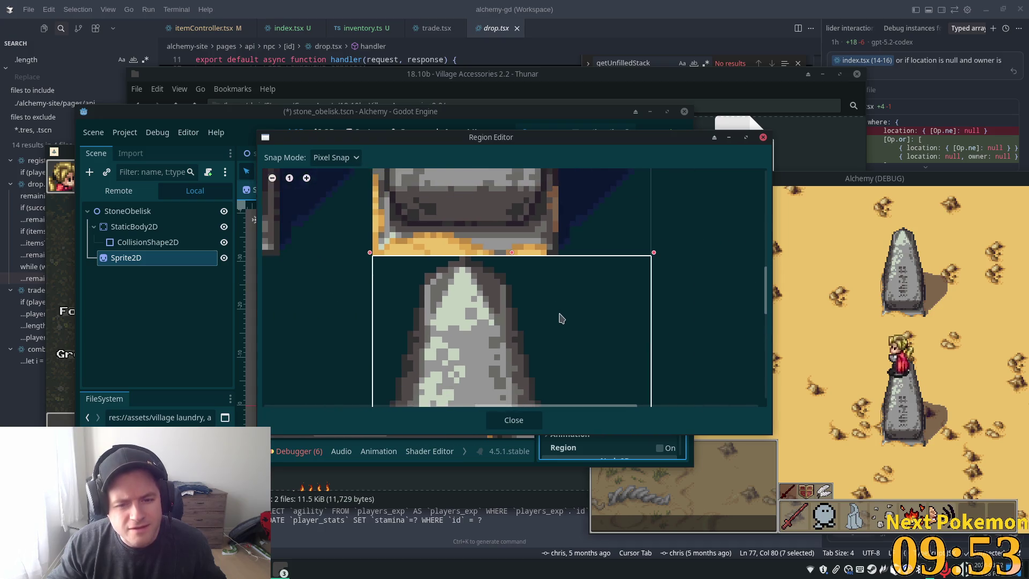
pyautogui.scroll(-4, 546, 342)
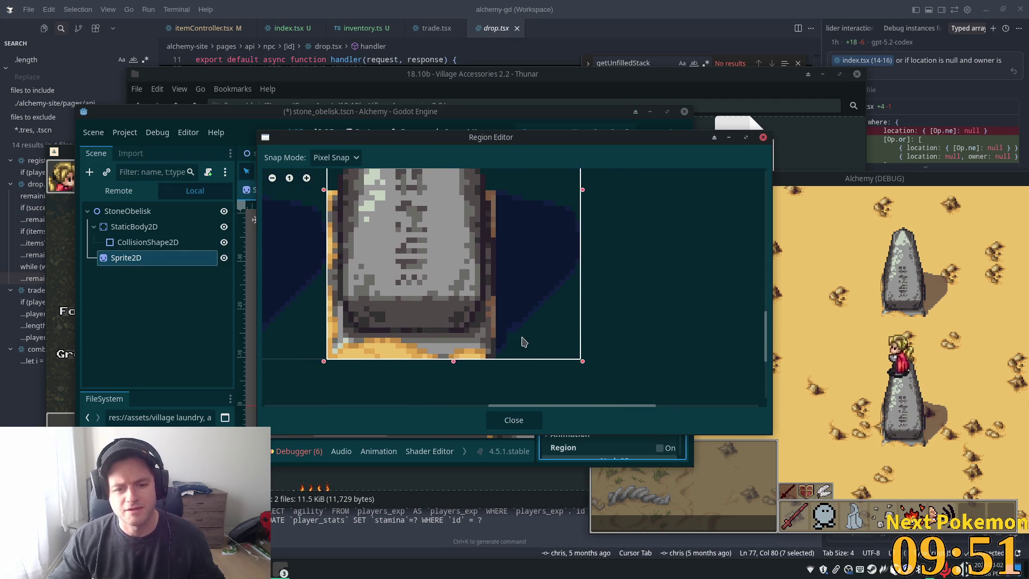
pyautogui.click(512, 420)
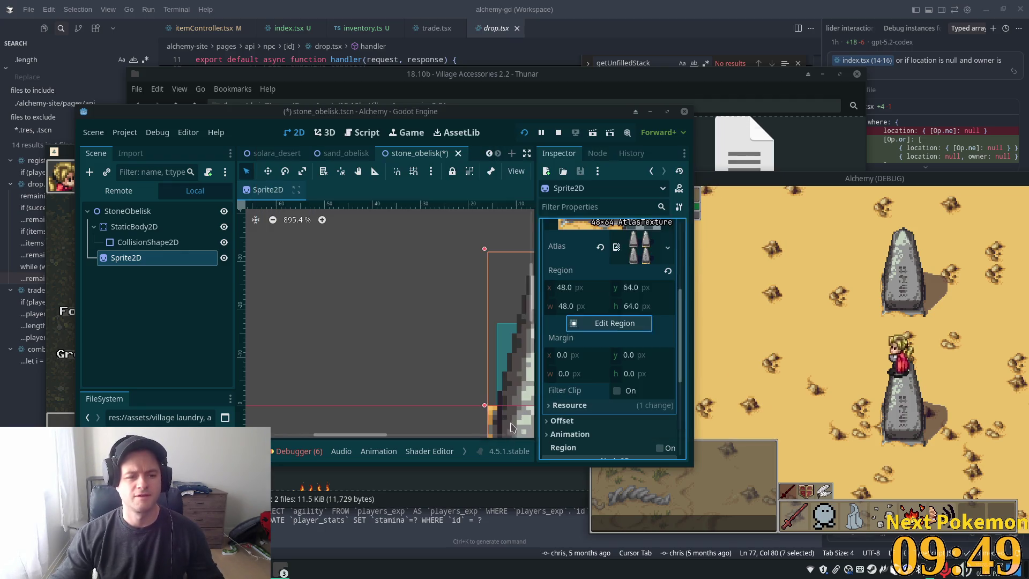
# Save stone_obelisk, set the StoneObelisk root's Z Index to 10, and go back to sand_obelisk.
pyautogui.hotkey('ctrl', 's')
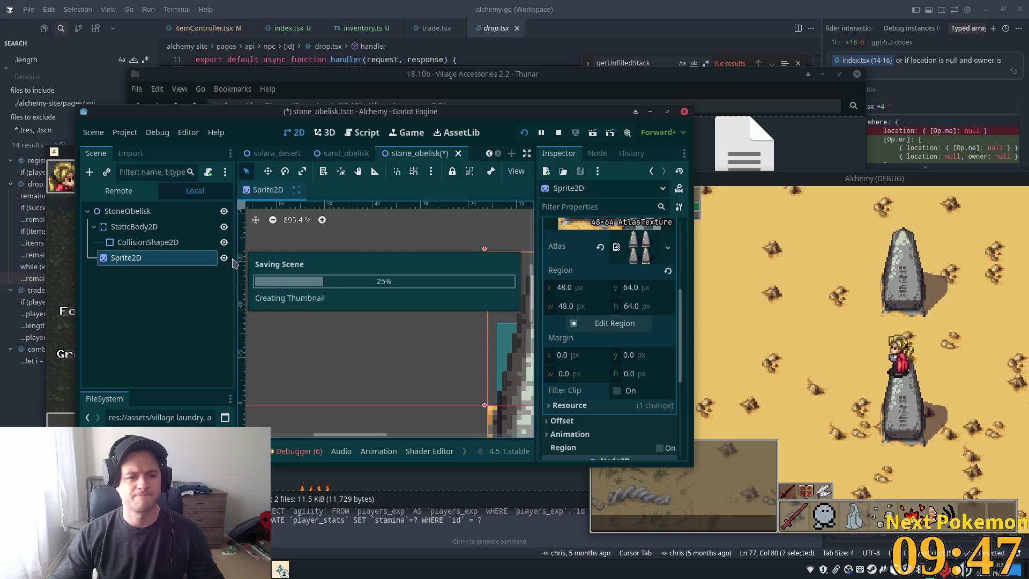
pyautogui.click(129, 211)
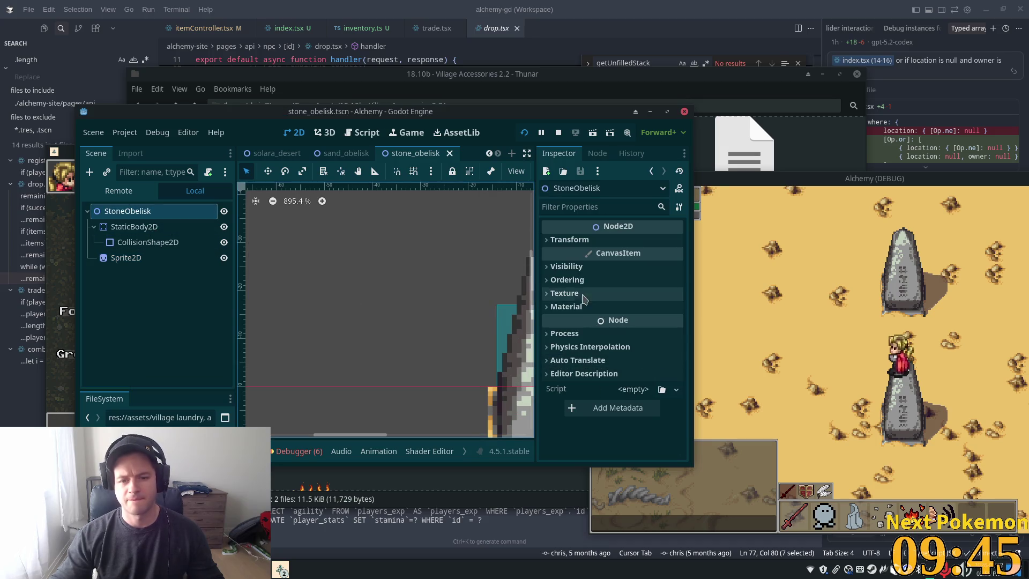
pyautogui.click(622, 280)
pyautogui.click(634, 293)
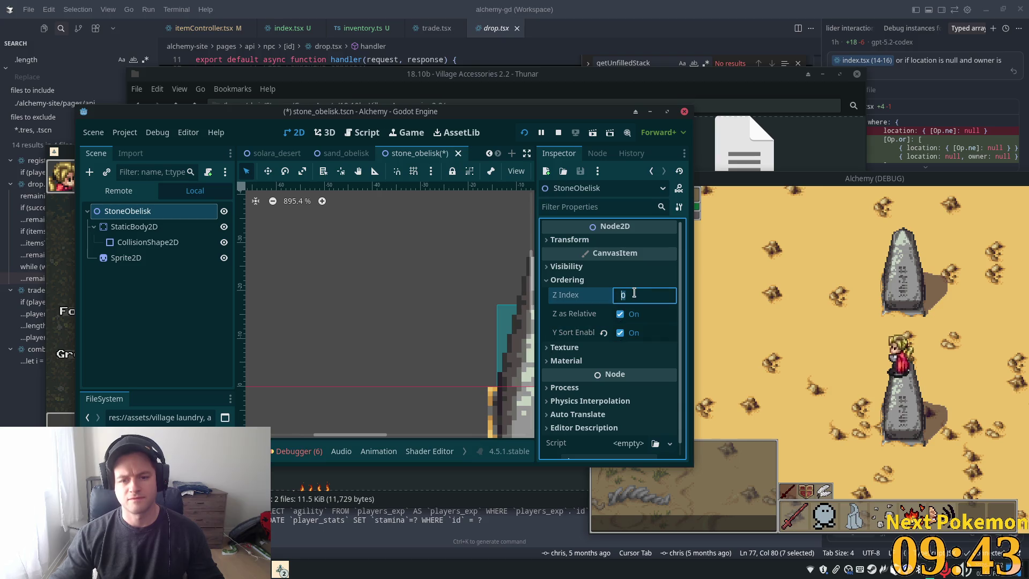
pyautogui.write('0')
pyautogui.press('Tab')
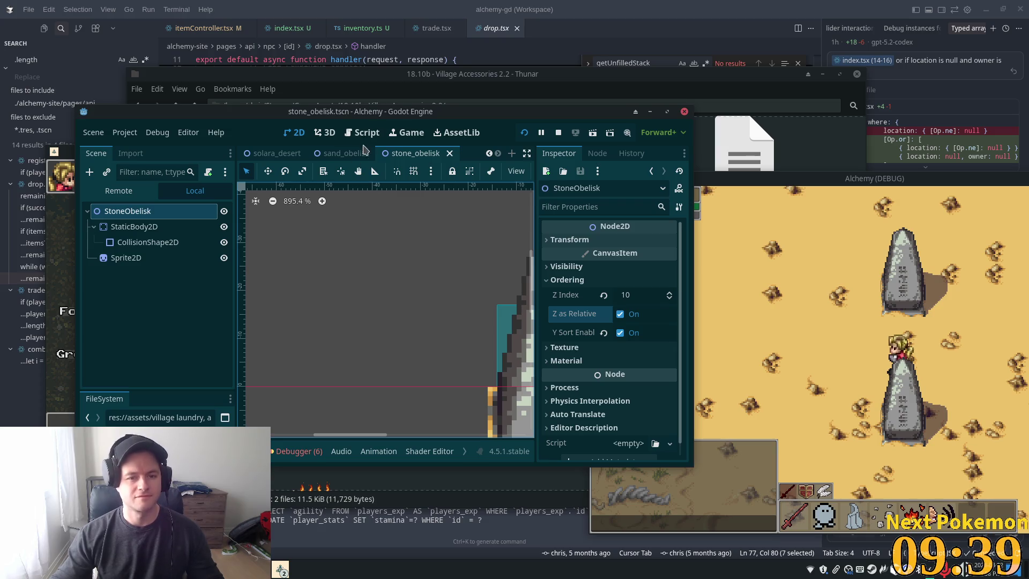
pyautogui.click(354, 153)
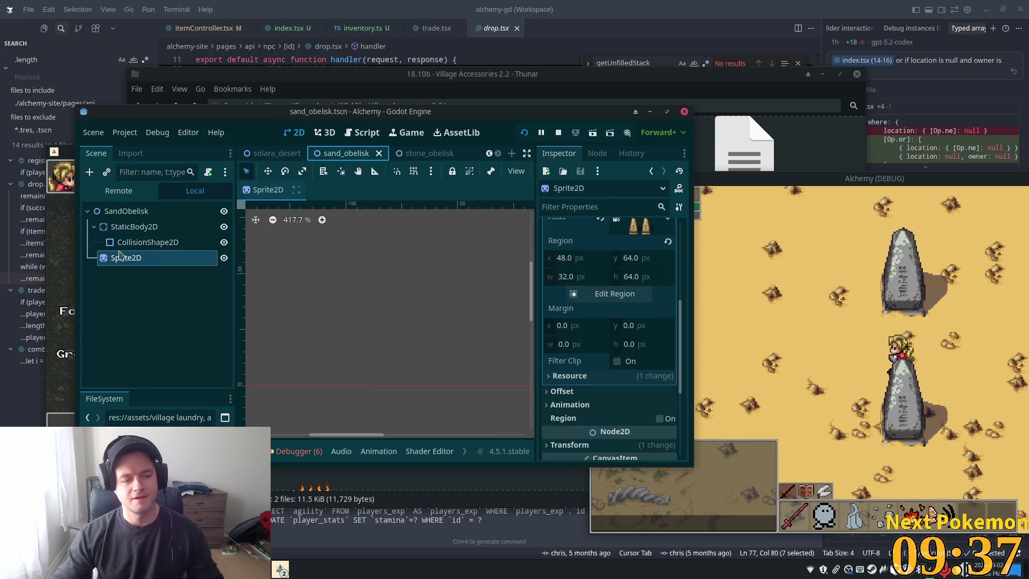
# Widen the sand obelisk sprite's region to 48×64 px at x 48, y 64, then close the region editor.
pyautogui.scroll(-3, 615, 371)
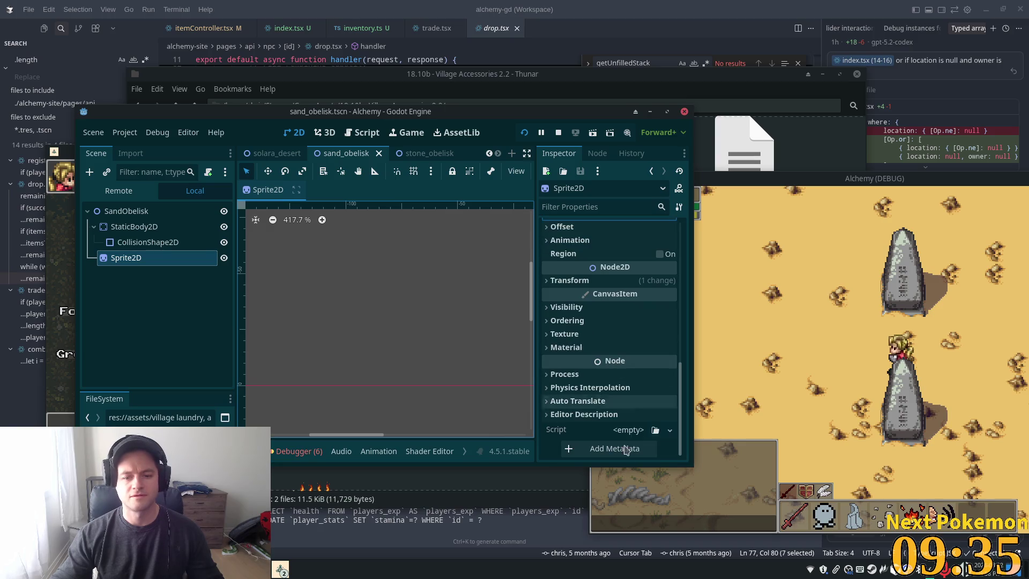
pyautogui.scroll(3, 611, 356)
pyautogui.click(611, 277)
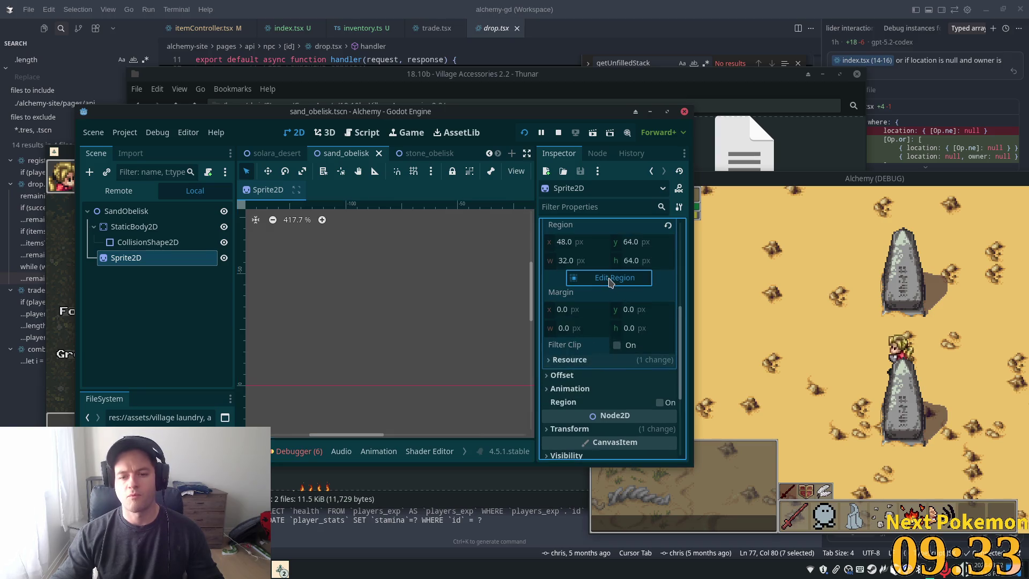
pyautogui.scroll(2, 592, 359)
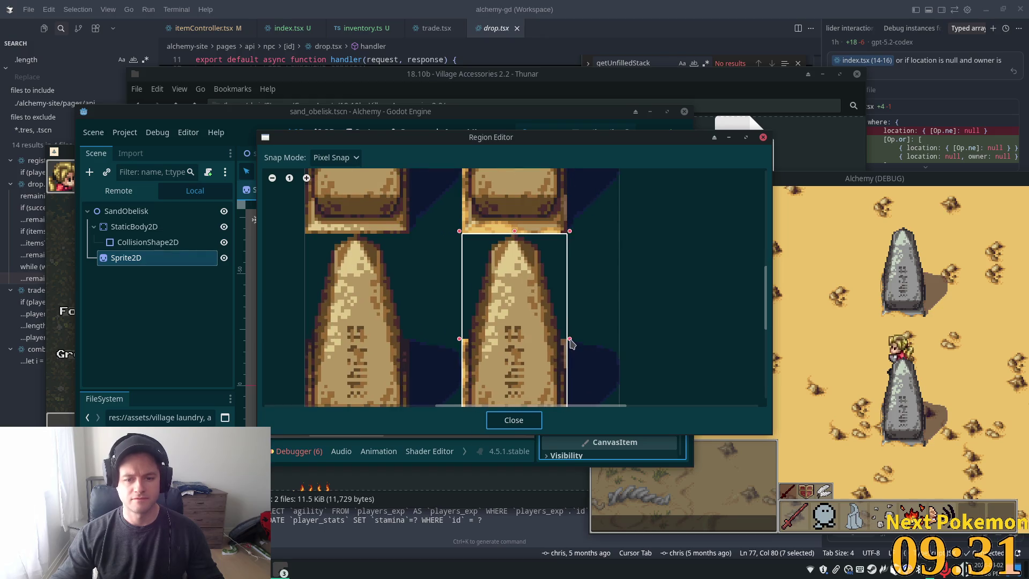
pyautogui.moveTo(599, 347); pyautogui.dragTo(622, 348)
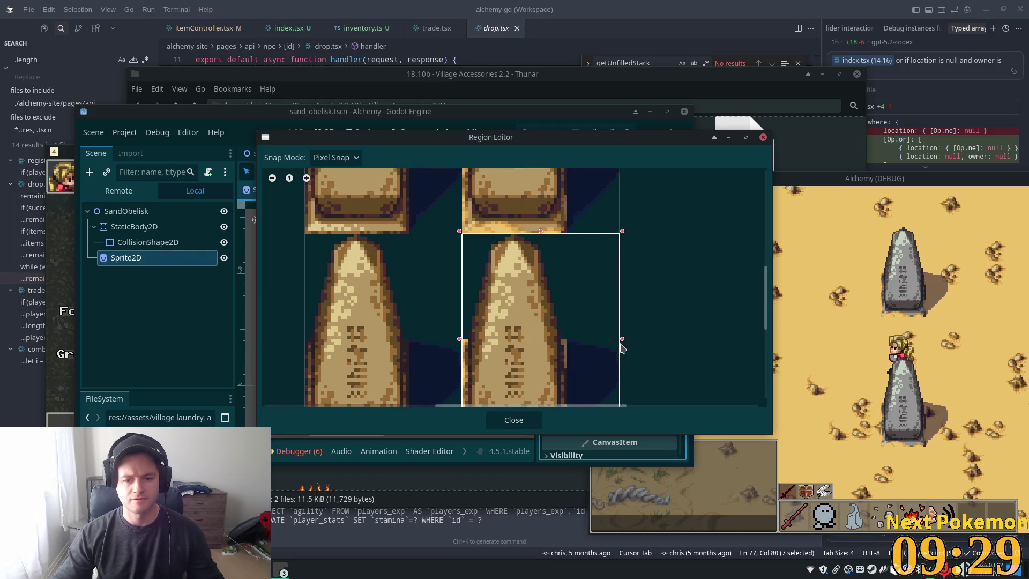
pyautogui.scroll(5, 638, 382)
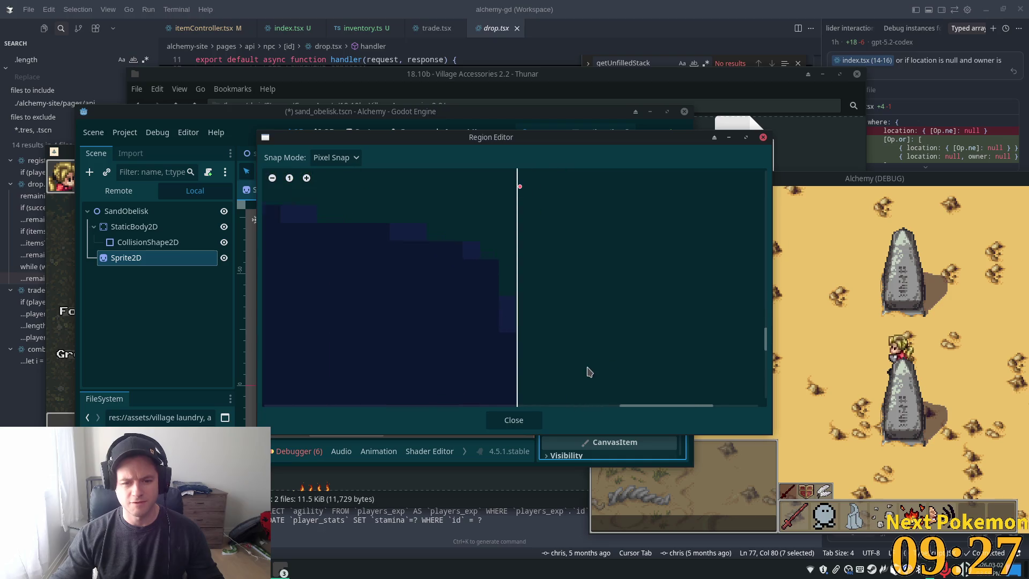
pyautogui.hscroll(-5, 558, 375)
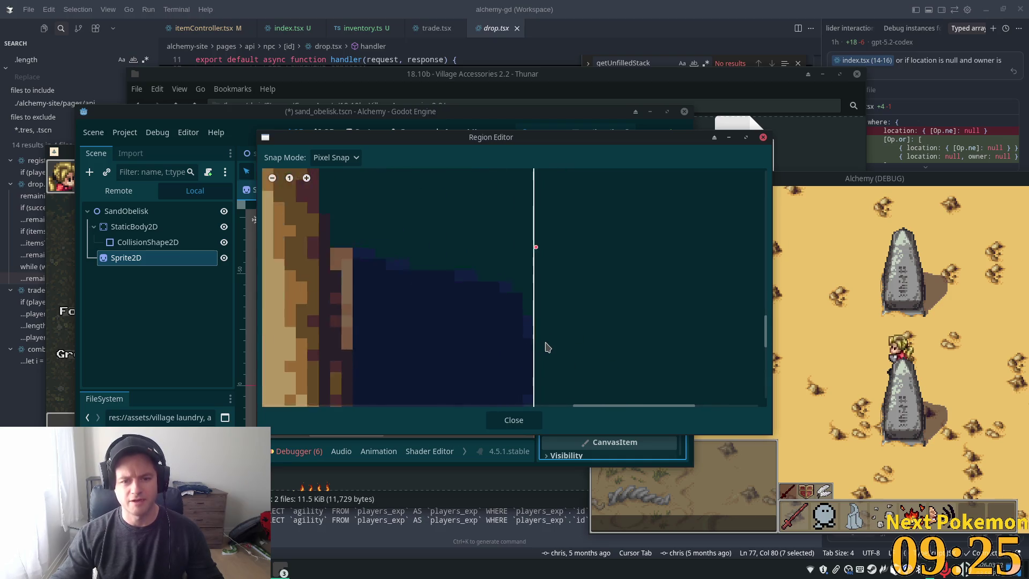
pyautogui.scroll(-4, 542, 346)
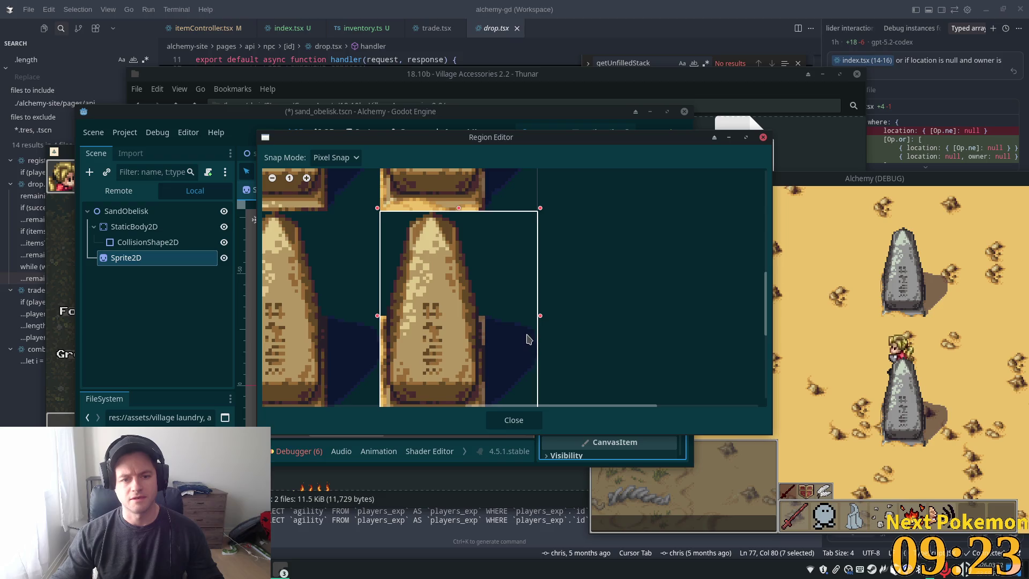
pyautogui.click(513, 421)
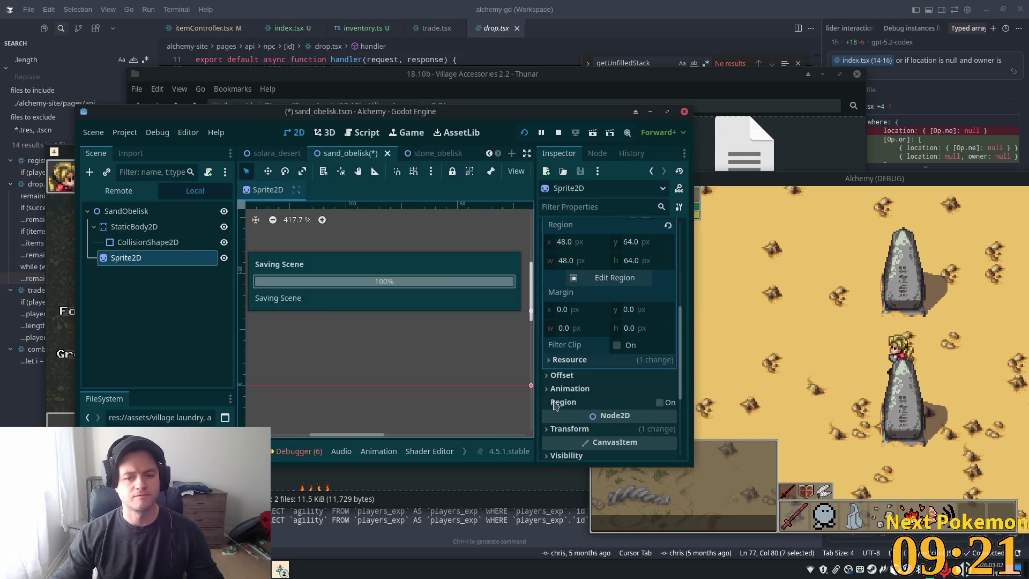
# Check SandObelisk's ordering, then walk the player left, right, up and down around the obelisk in game.
pyautogui.click(152, 211)
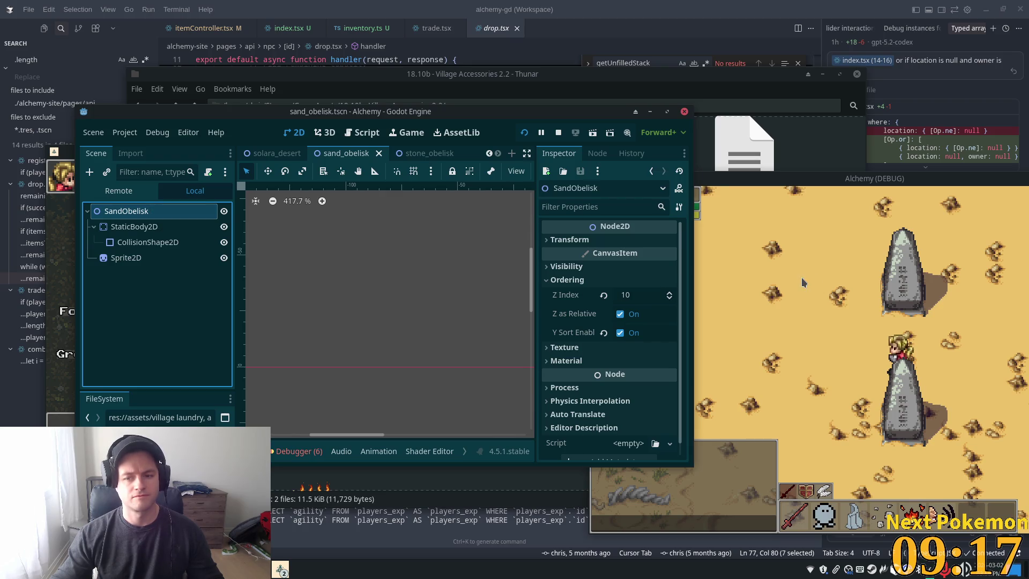
pyautogui.click(990, 351)
pyautogui.press('Left')
pyautogui.press('Right')
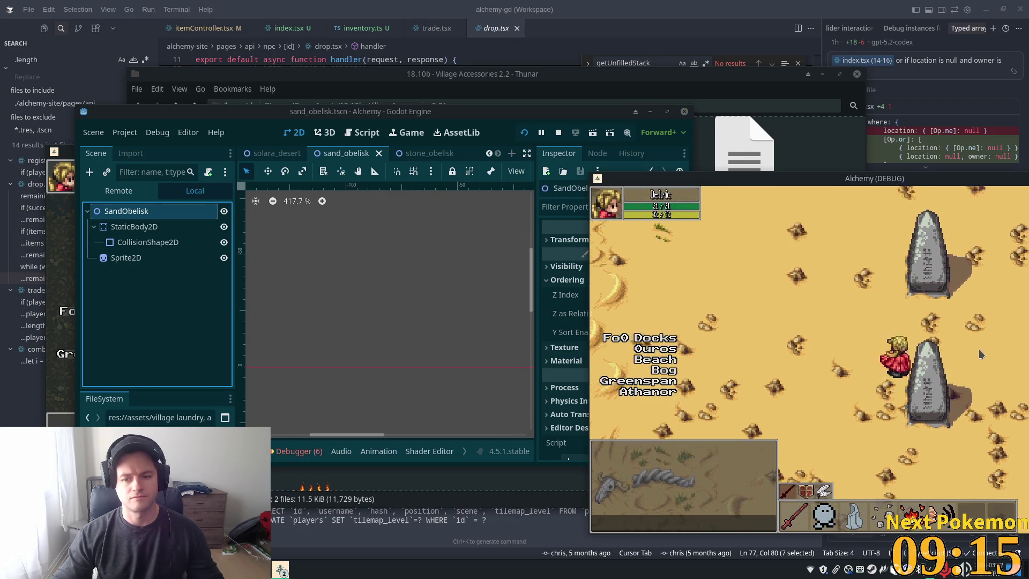
pyautogui.press('Down')
pyautogui.press('Left')
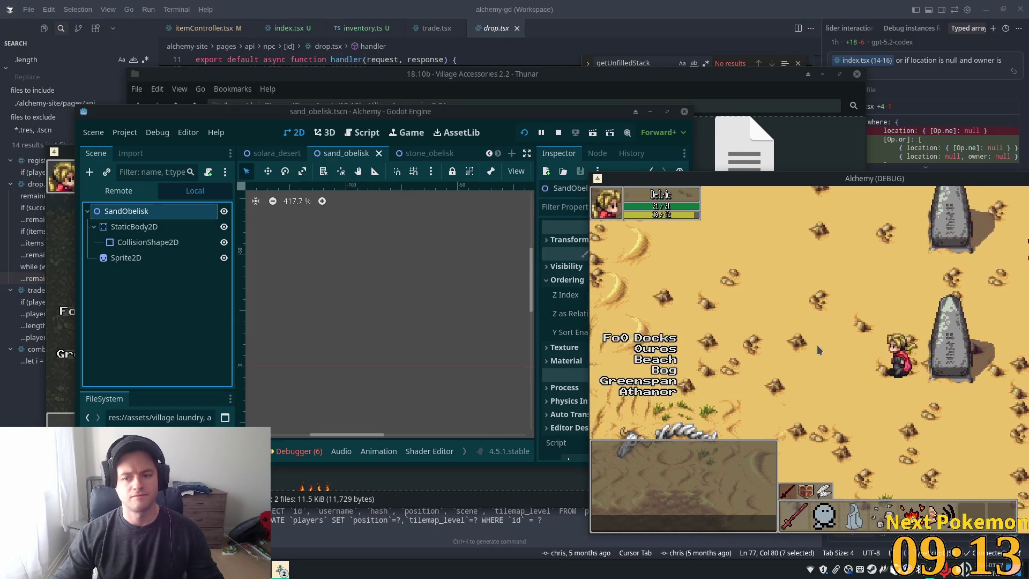
pyautogui.press('Right')
pyautogui.press('Up')
pyautogui.press('Left')
pyautogui.press('Up')
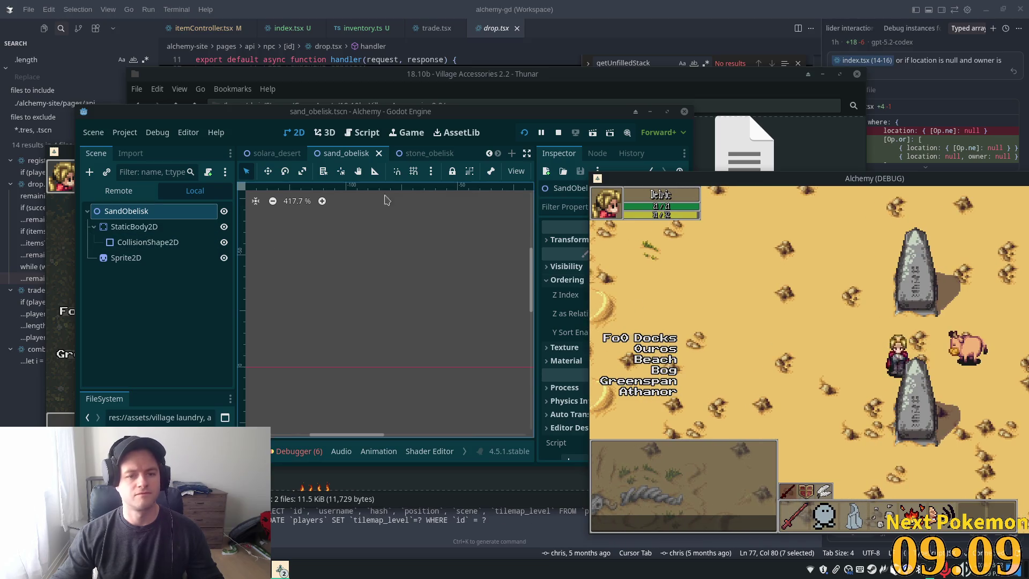
pyautogui.click(414, 153)
# Move StaticBody2D below Sprite2D in the tree and reset the CollisionShape2D position to zero.
pyautogui.press('f')
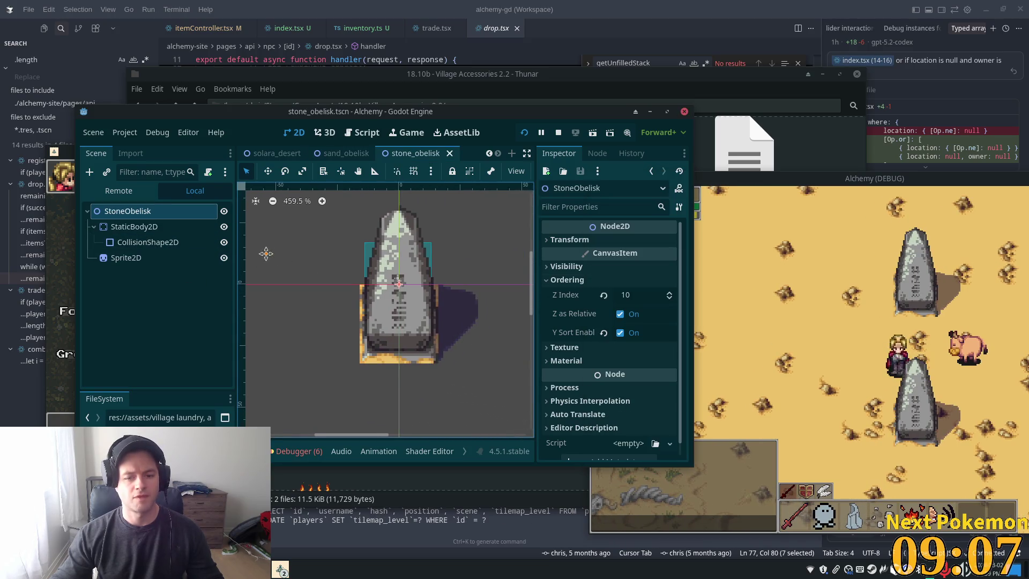
pyautogui.click(131, 228)
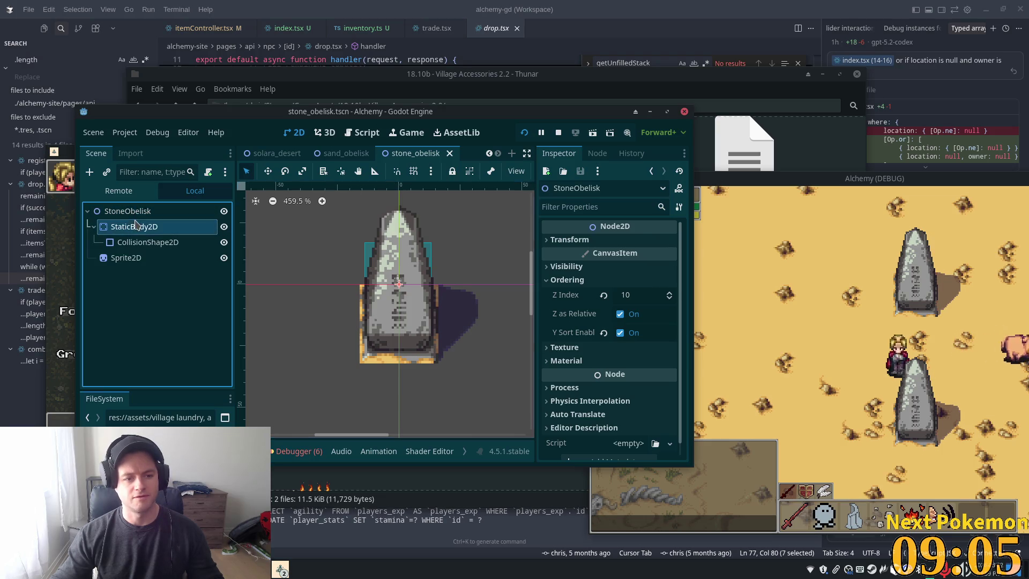
pyautogui.moveTo(130, 230); pyautogui.dragTo(132, 268)
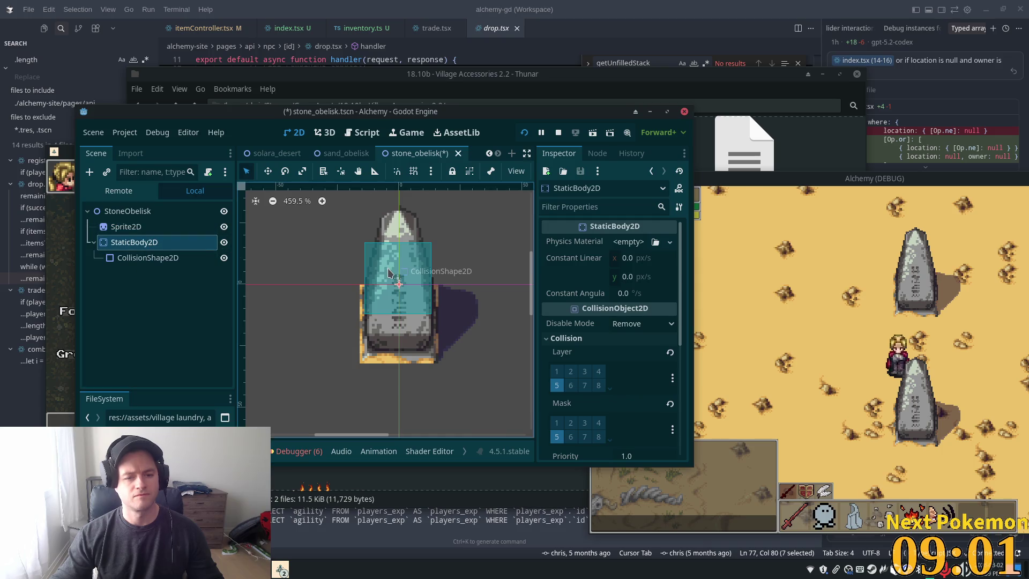
pyautogui.click(267, 171)
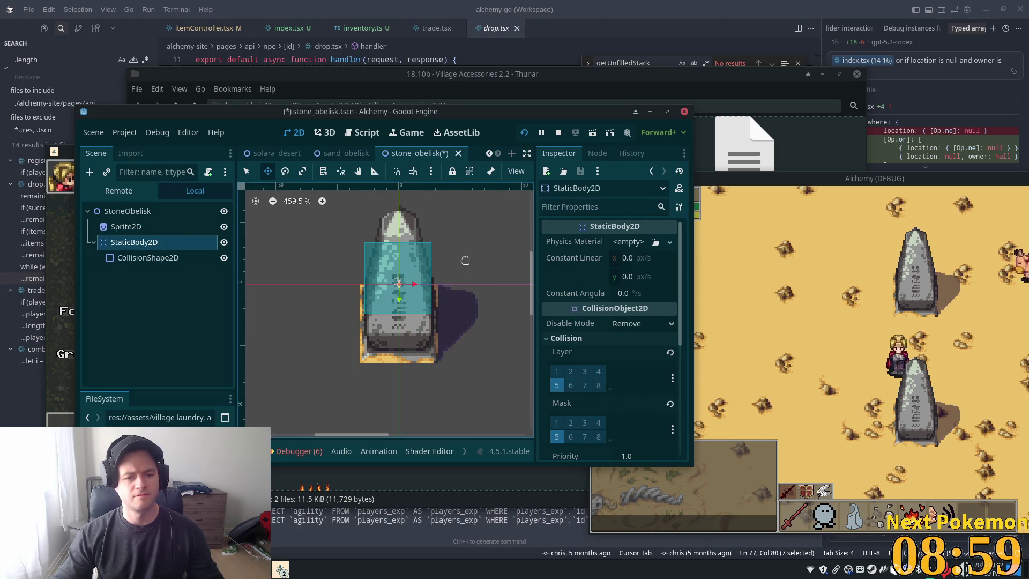
pyautogui.click(148, 257)
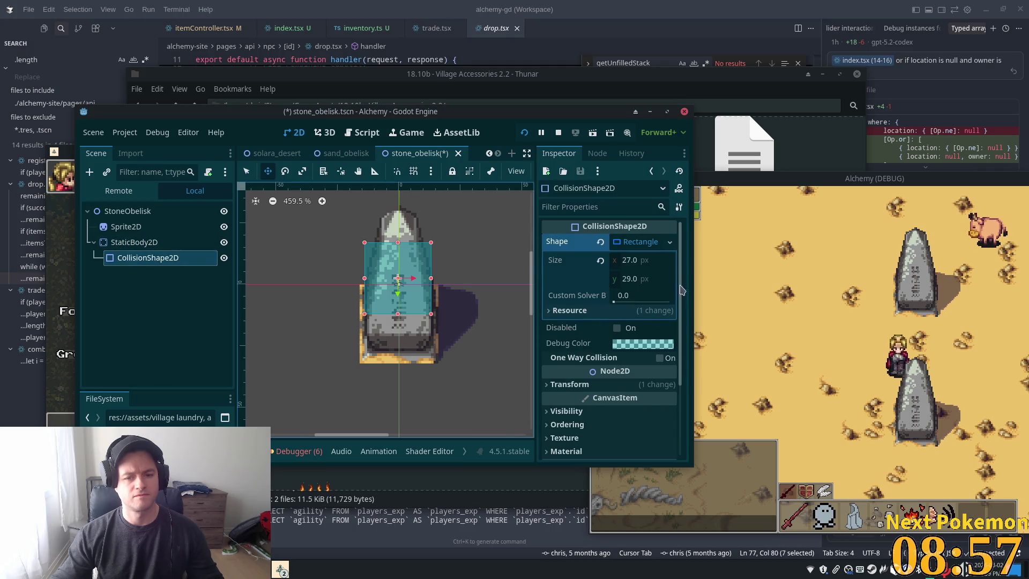
pyautogui.scroll(-1, 603, 271)
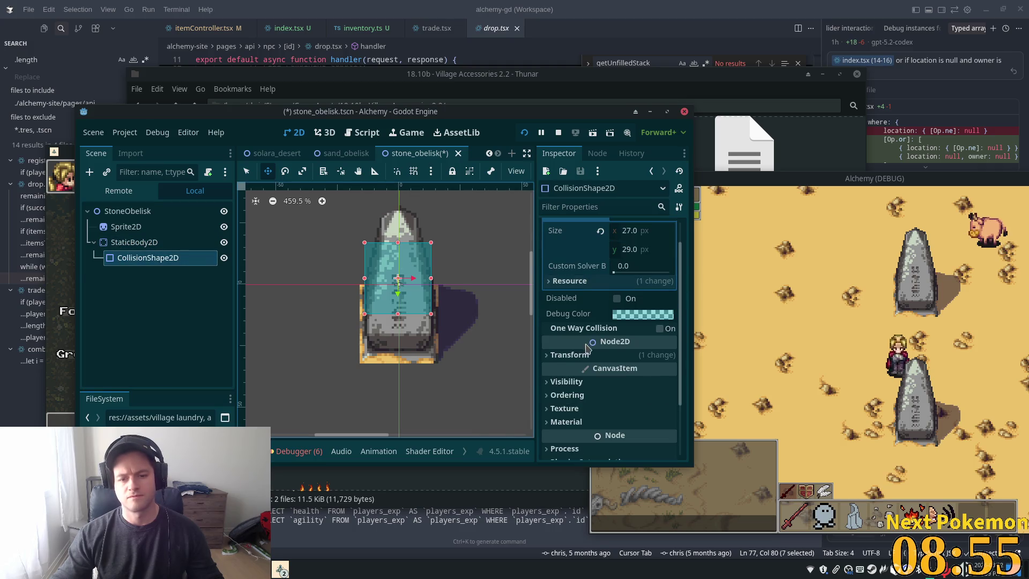
pyautogui.click(605, 355)
pyautogui.click(602, 370)
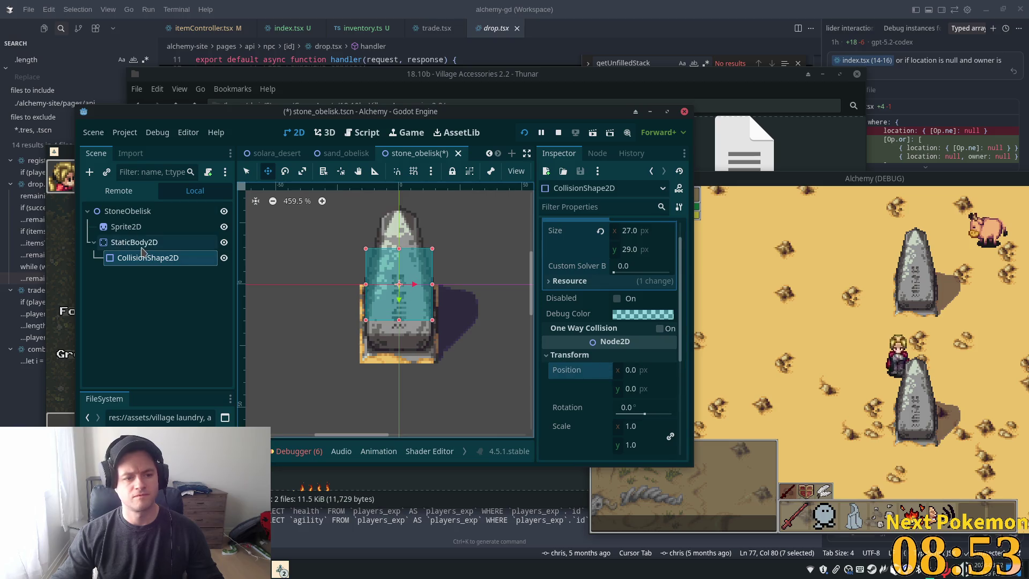
# Shift the StaticBody2D about 17 px down over the obelisk base and save.
pyautogui.click(134, 242)
pyautogui.moveTo(462, 254); pyautogui.dragTo(460, 292)
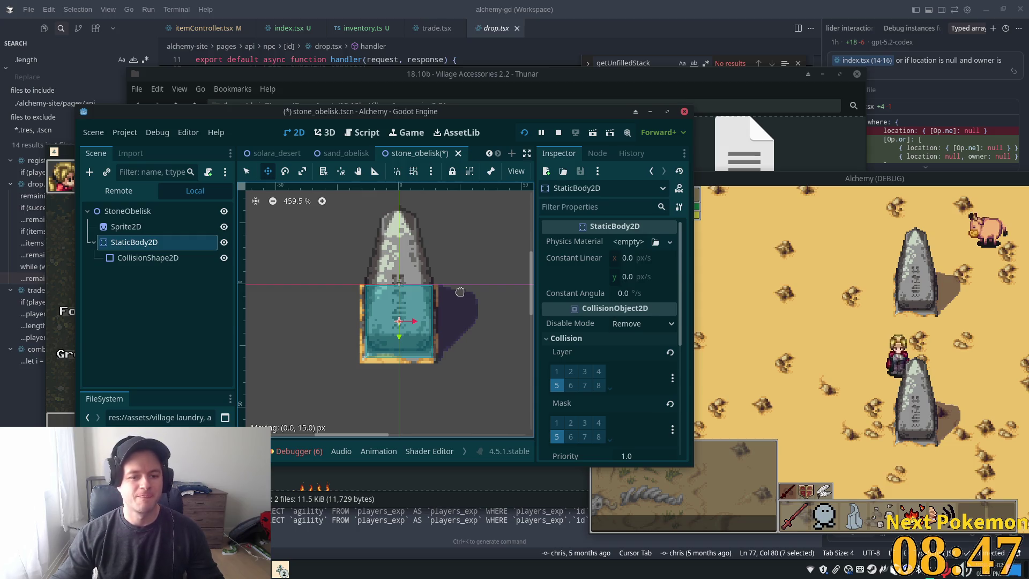
pyautogui.moveTo(458, 297); pyautogui.dragTo(458, 297)
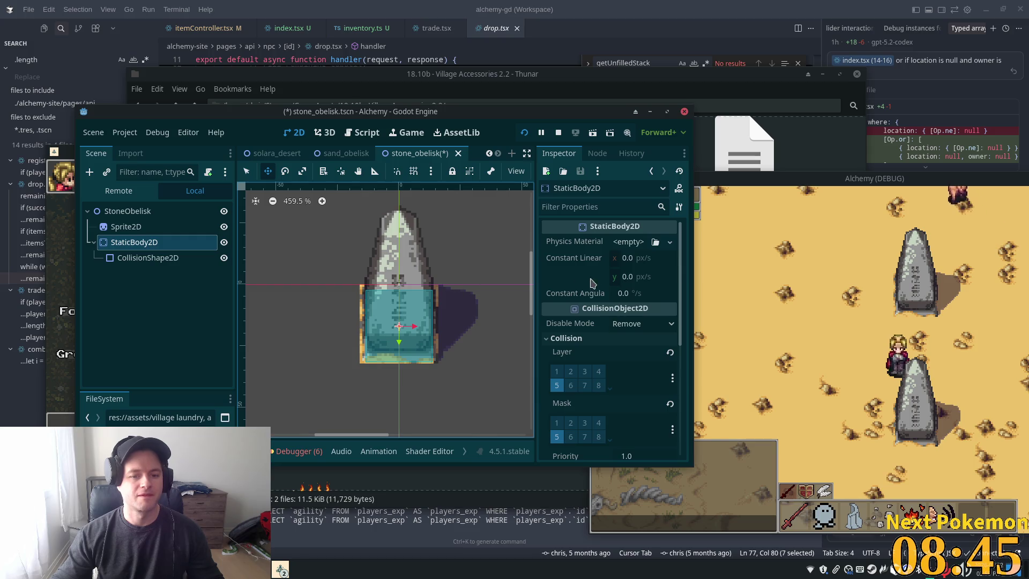
pyautogui.hotkey('ctrl', 's')
# Resize the collision shape to 27×31.5 px and restart the running game.
pyautogui.click(148, 258)
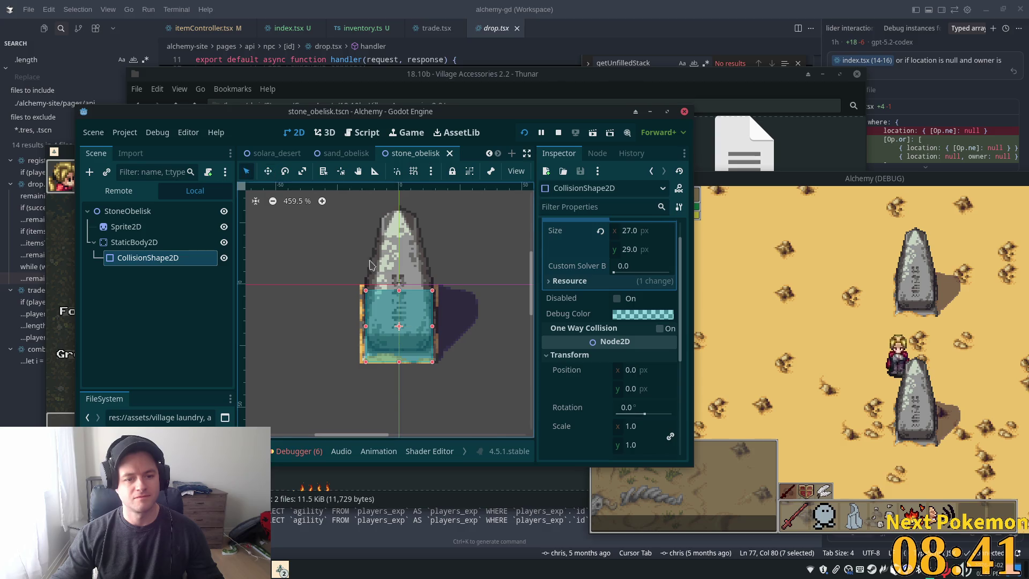
pyautogui.moveTo(399, 291); pyautogui.dragTo(419, 294)
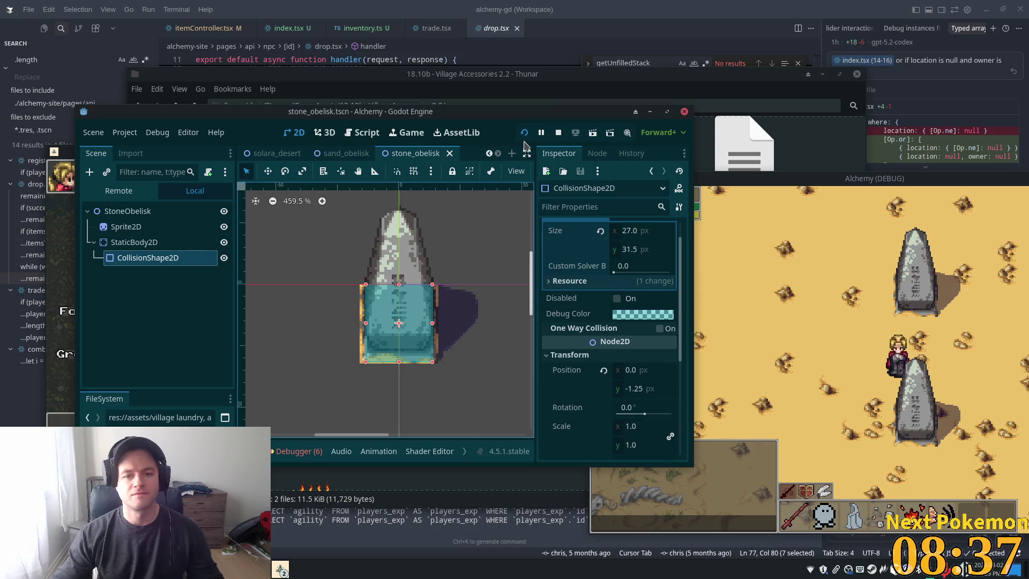
pyautogui.click(524, 133)
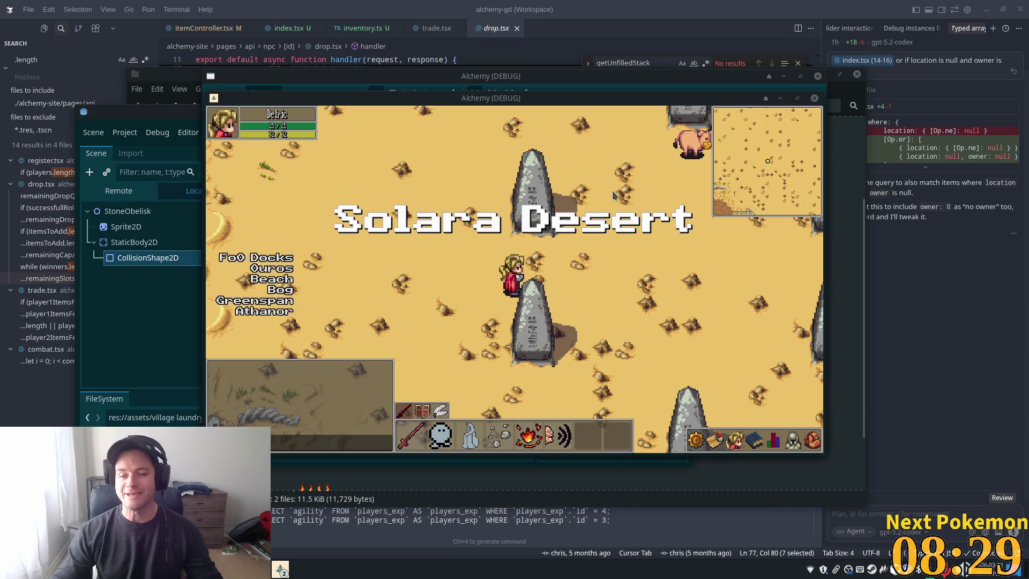
# Walk the player down in game, then review the stone obelisk's collision layers and shape size.
pyautogui.press('Down')
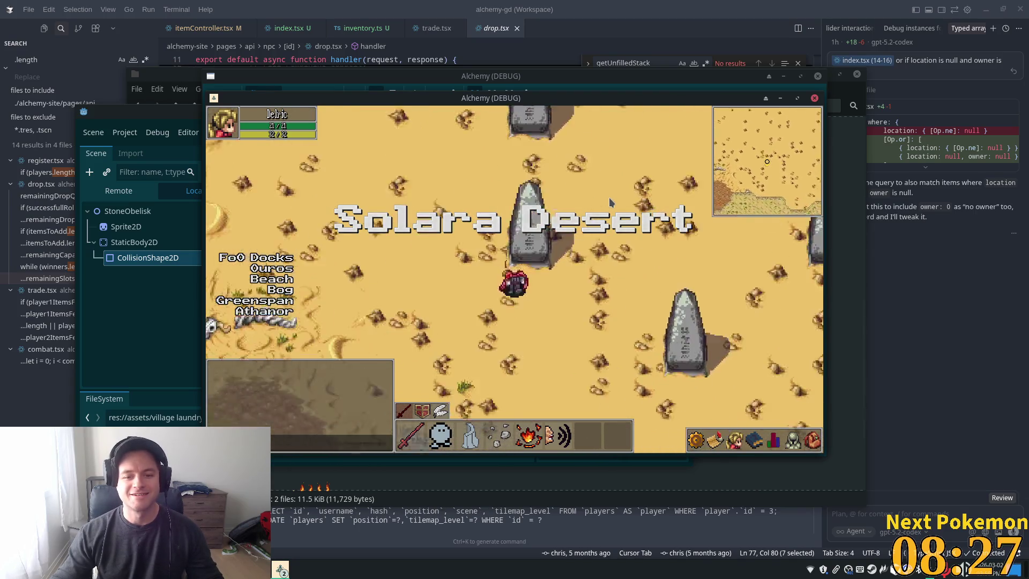
pyautogui.click(134, 242)
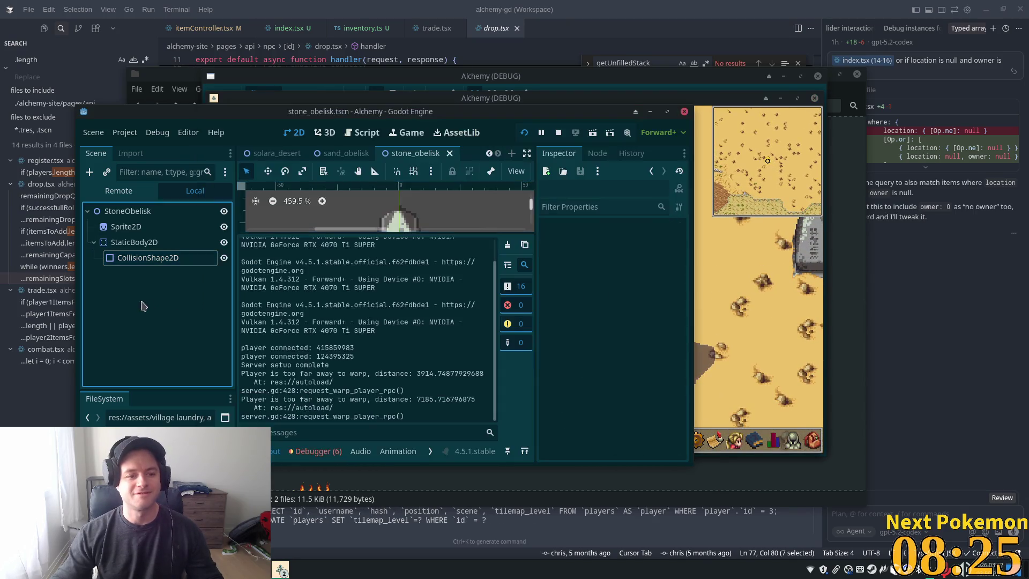
pyautogui.click(138, 211)
pyautogui.click(434, 287)
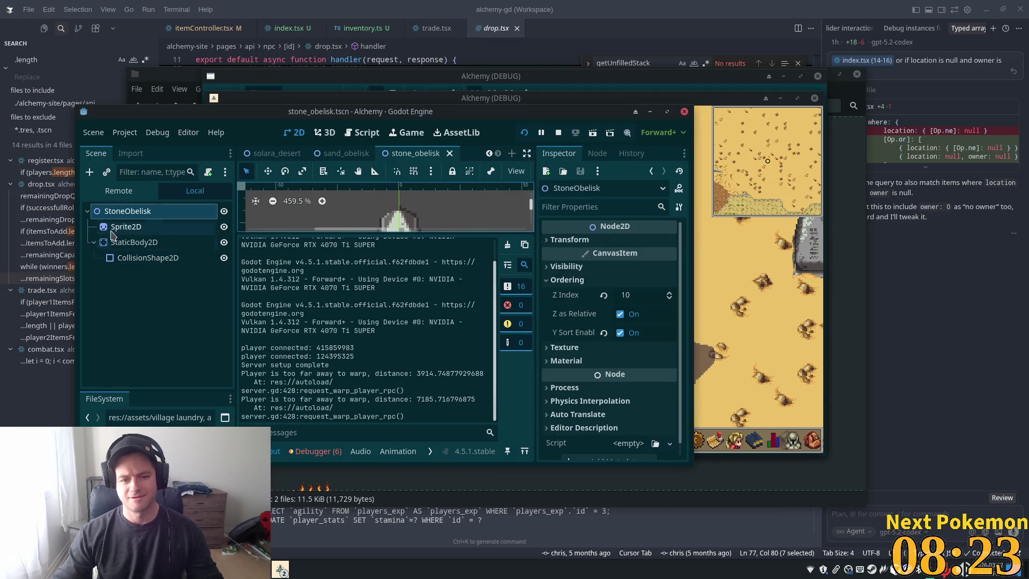
pyautogui.click(128, 242)
pyautogui.click(122, 259)
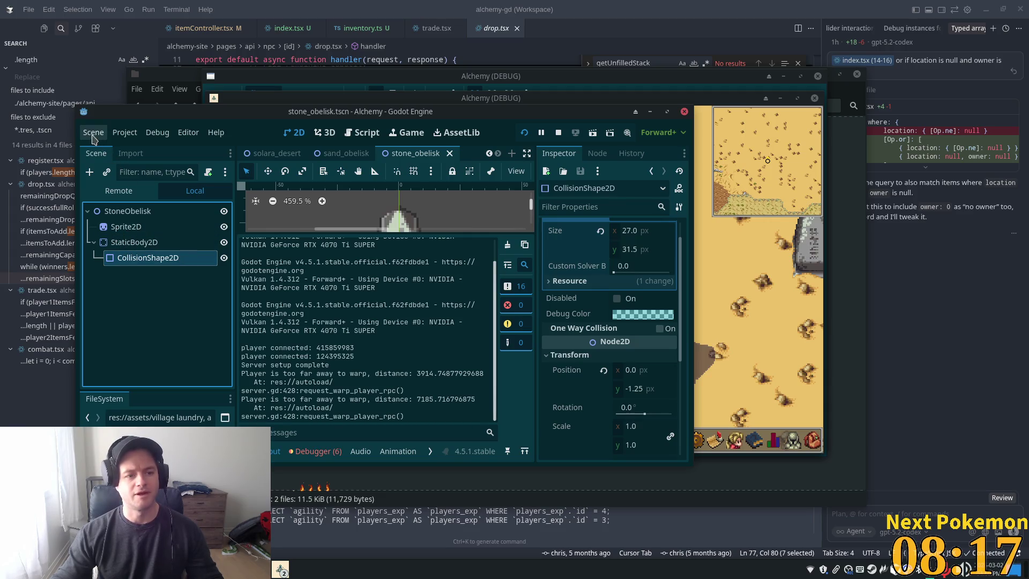
# Open the solara_desert scene and bring its SandObelisks group into view.
pyautogui.click(172, 171)
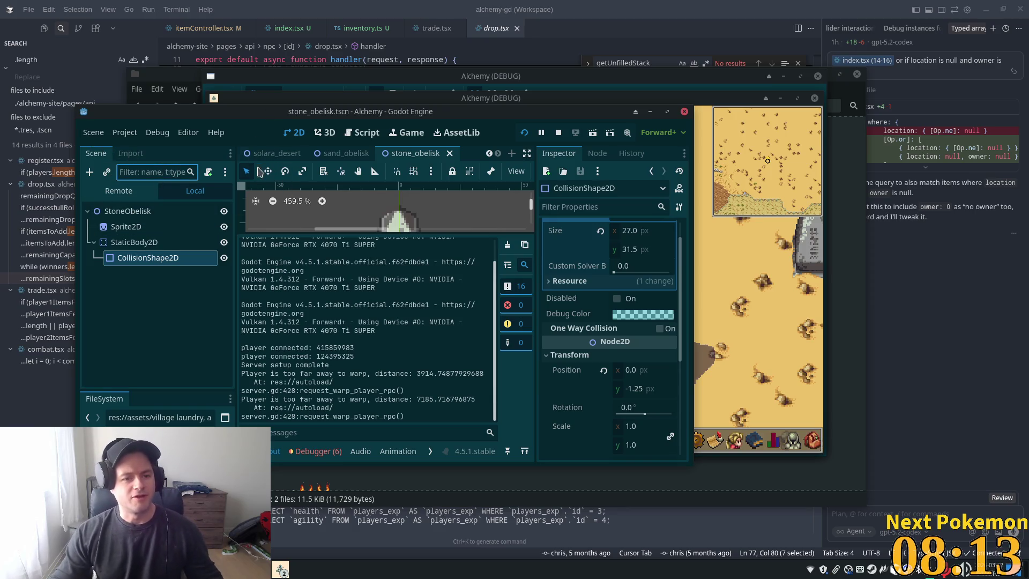
pyautogui.click(276, 153)
pyautogui.scroll(-1, 155, 357)
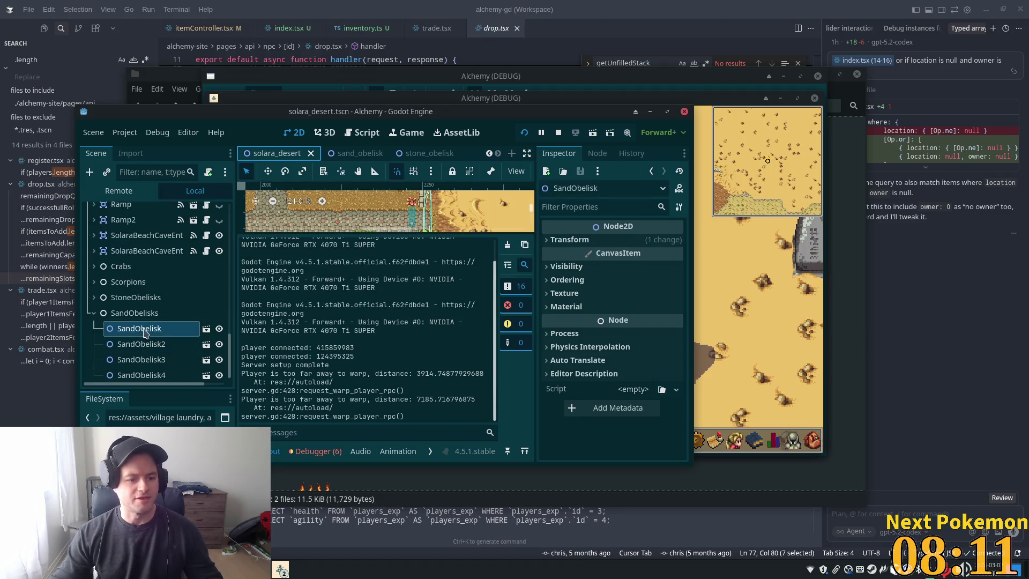
# Change the SandObelisks node's type to Node2D and turn on its Y Sort Enabled.
pyautogui.click(135, 312)
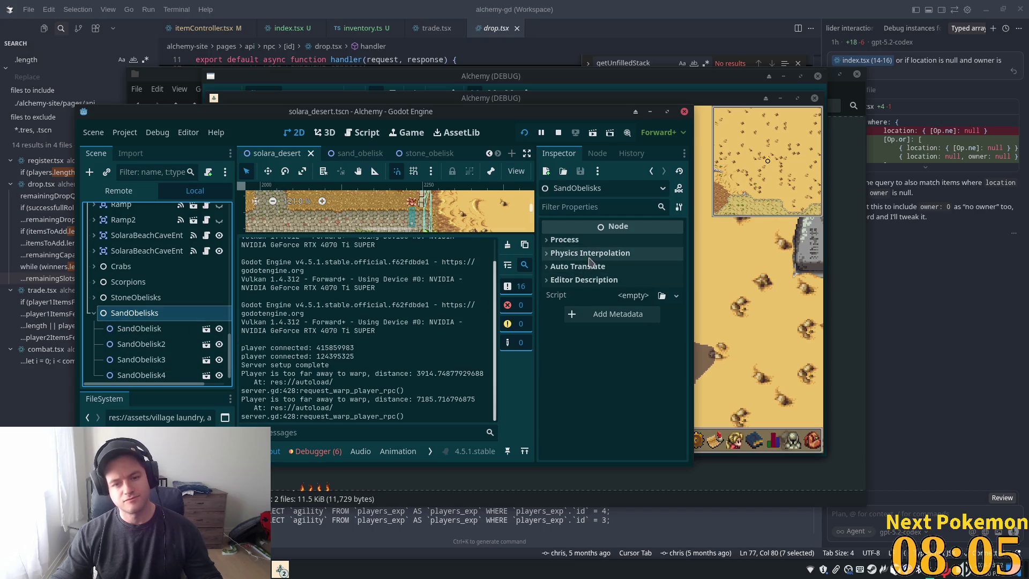
pyautogui.scroll(-1, 131, 315)
pyautogui.rightClick(134, 313)
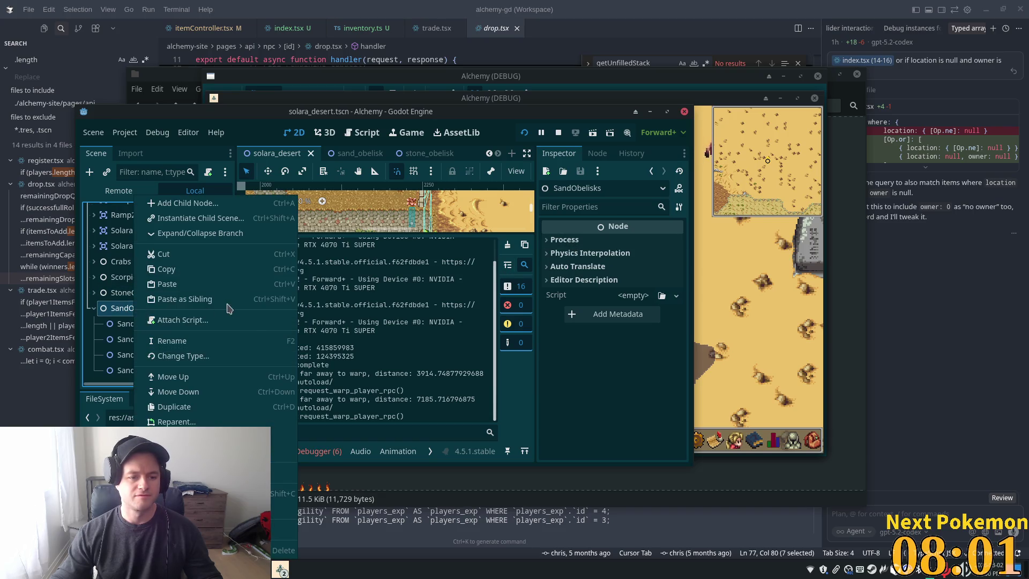
pyautogui.click(214, 355)
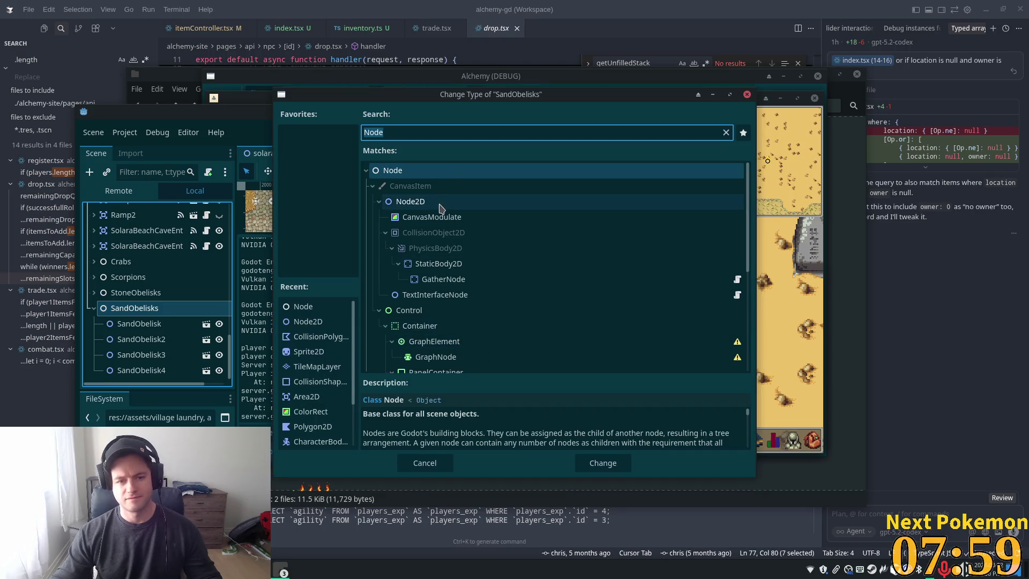
pyautogui.doubleClick(410, 201)
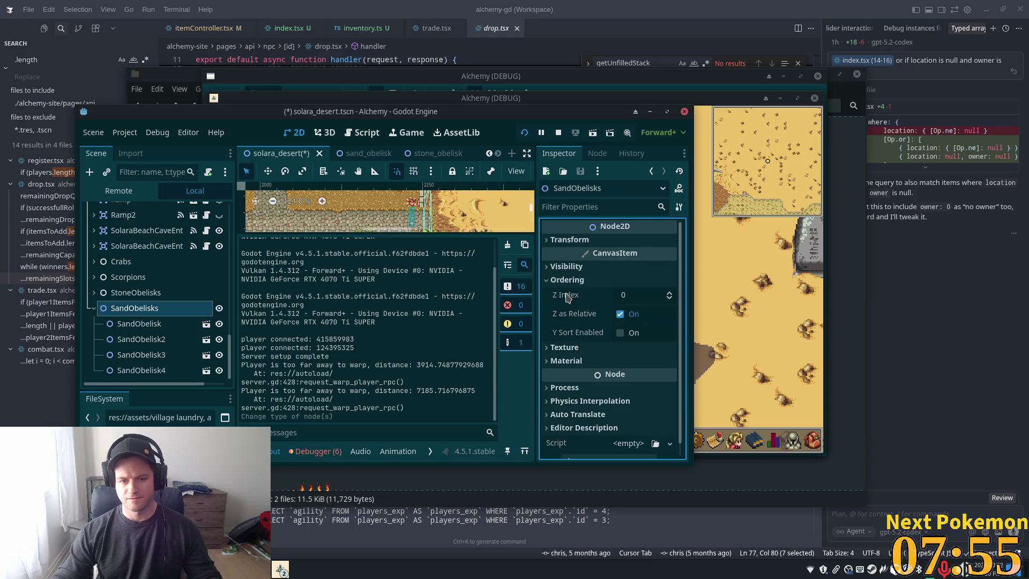
pyautogui.click(632, 331)
pyautogui.click(724, 329)
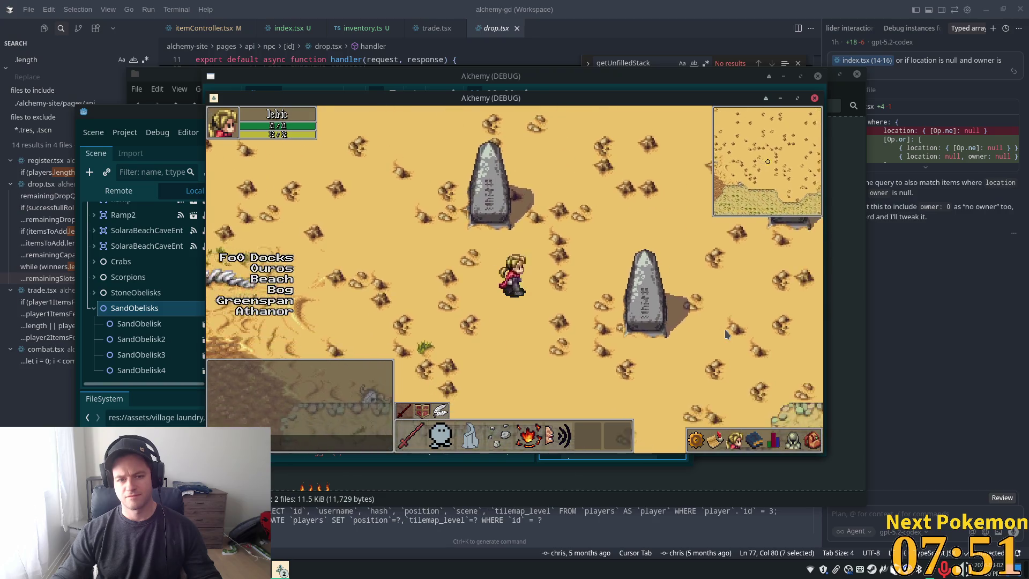
# Open stone_obelisk, inspect the root's Z Index, and walk the player into the obelisk in game.
pyautogui.press('Up')
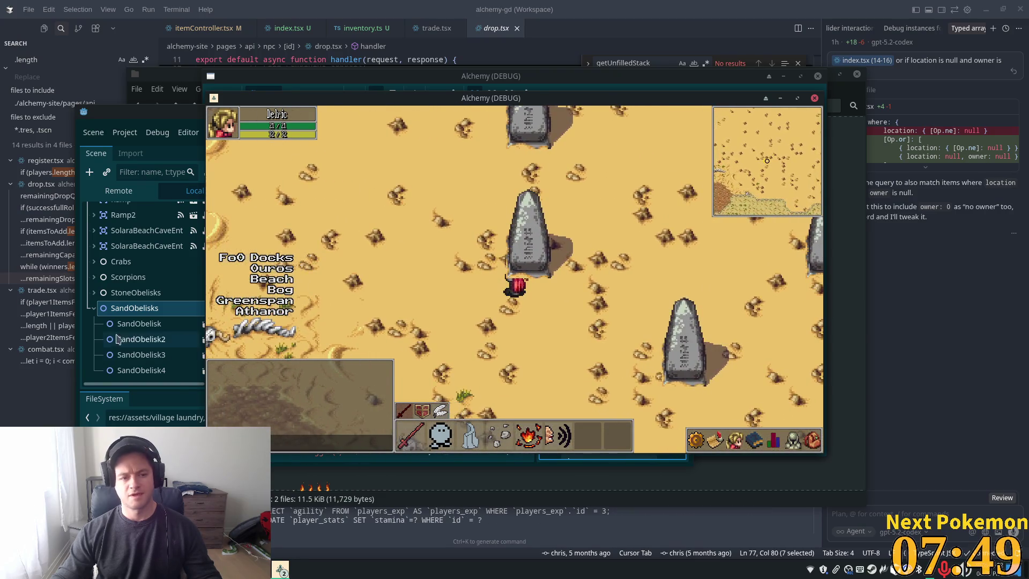
pyautogui.click(137, 323)
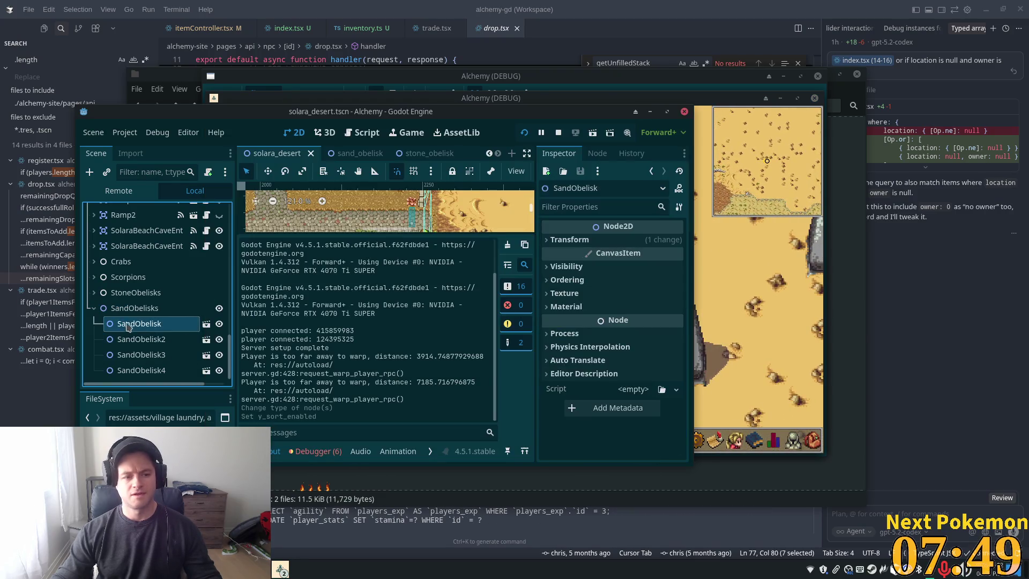
pyautogui.click(452, 155)
pyautogui.click(128, 210)
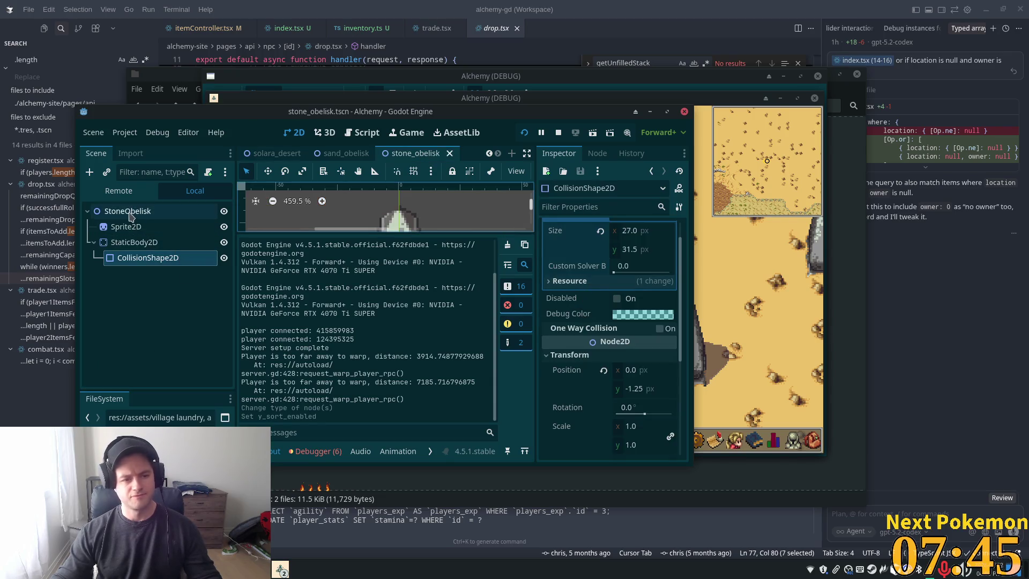
pyautogui.click(633, 293)
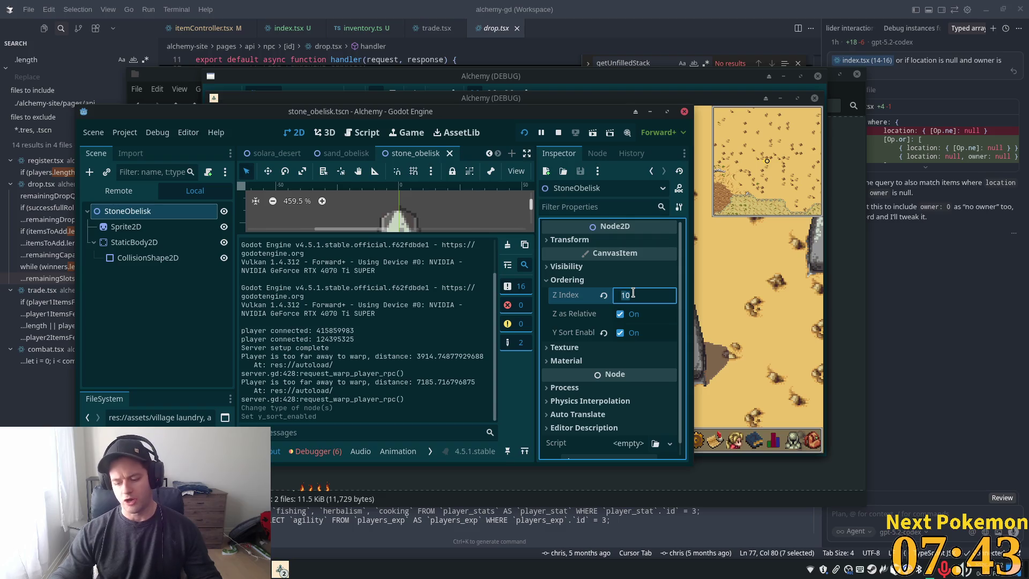
pyautogui.click(786, 360)
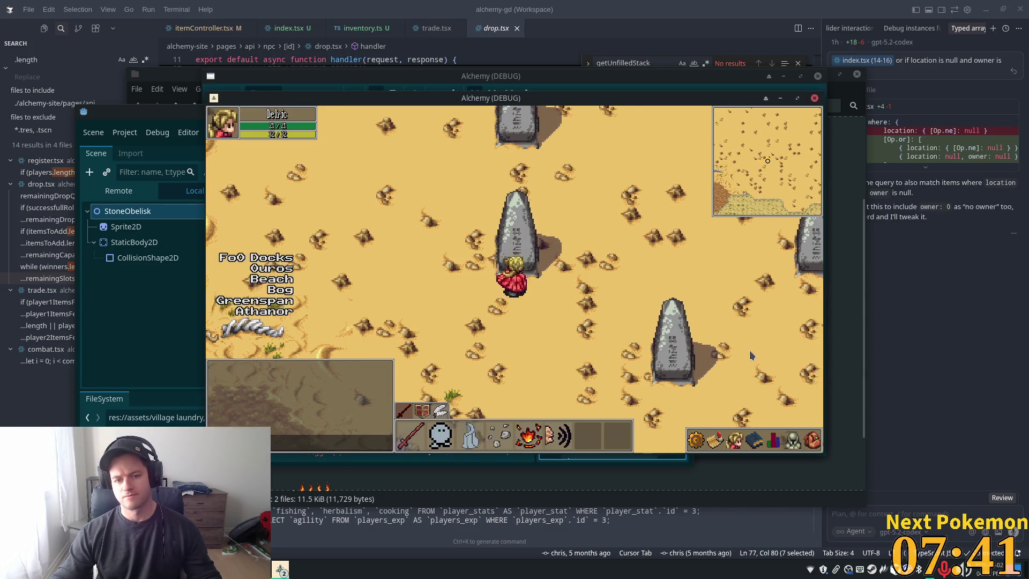
pyautogui.press('Up')
pyautogui.press('Left')
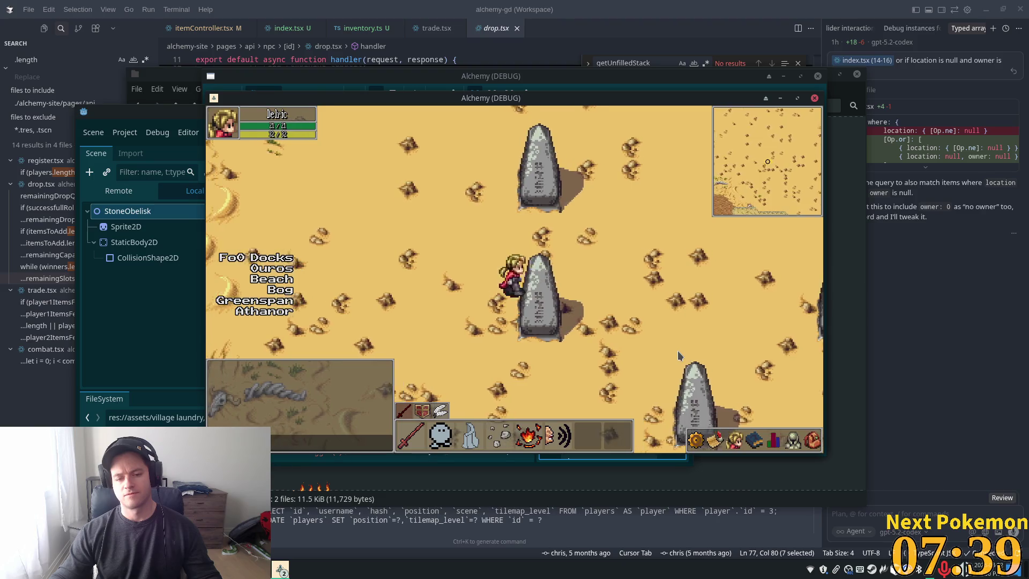
pyautogui.press('Right')
# Set the StoneObelisk root's Z Index to 10 and walk the player past the obelisks to test.
pyautogui.click(105, 327)
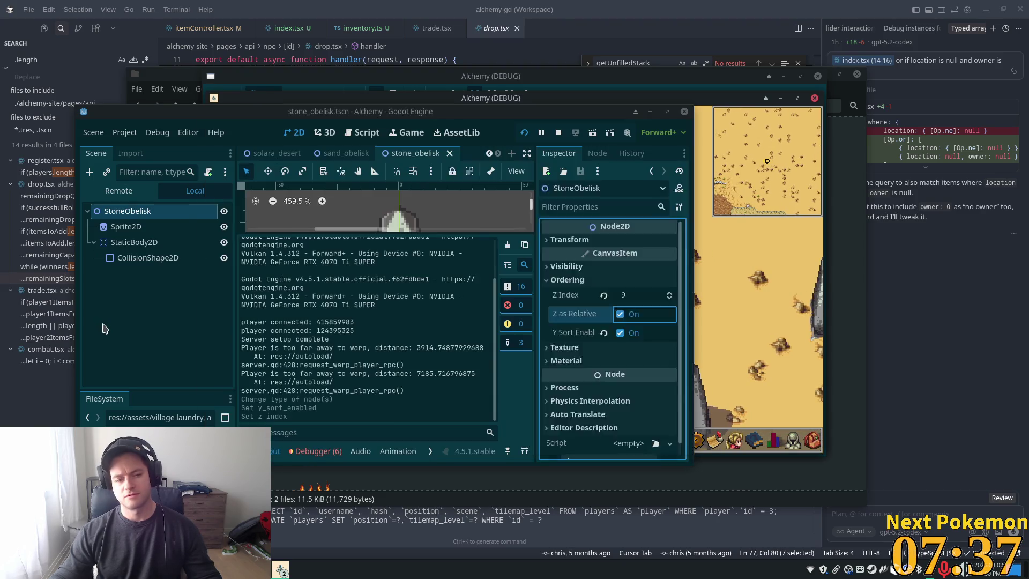
pyautogui.click(145, 216)
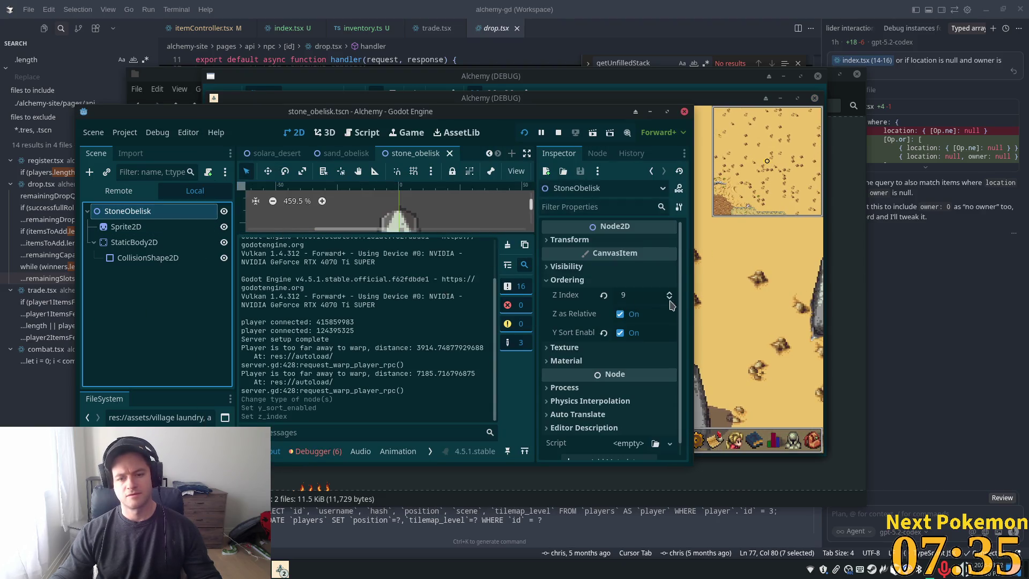
pyautogui.click(644, 292)
pyautogui.write('10')
pyautogui.press('Tab')
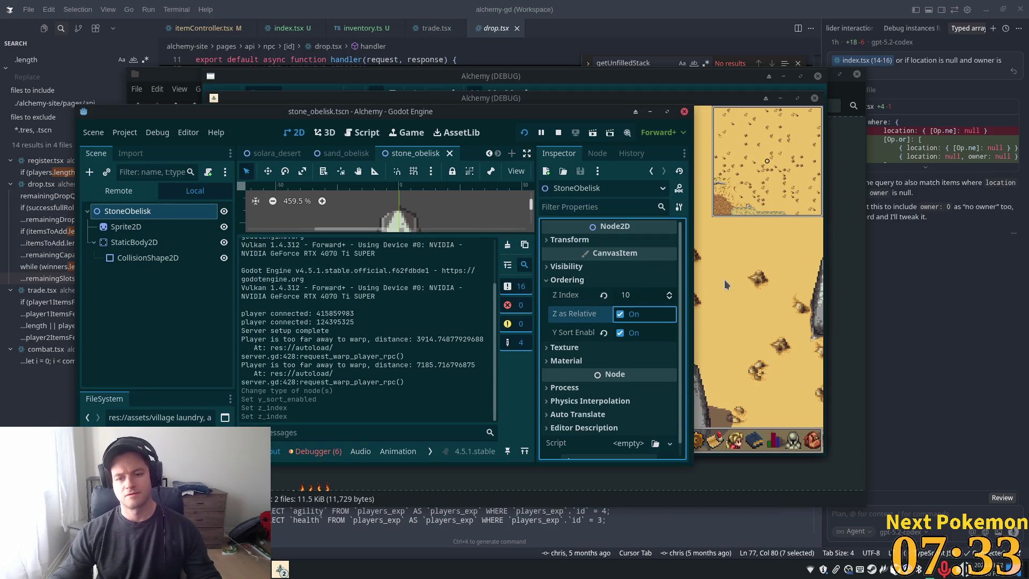
pyautogui.click(724, 279)
pyautogui.press('Right')
pyautogui.press('Down')
pyautogui.press('Left')
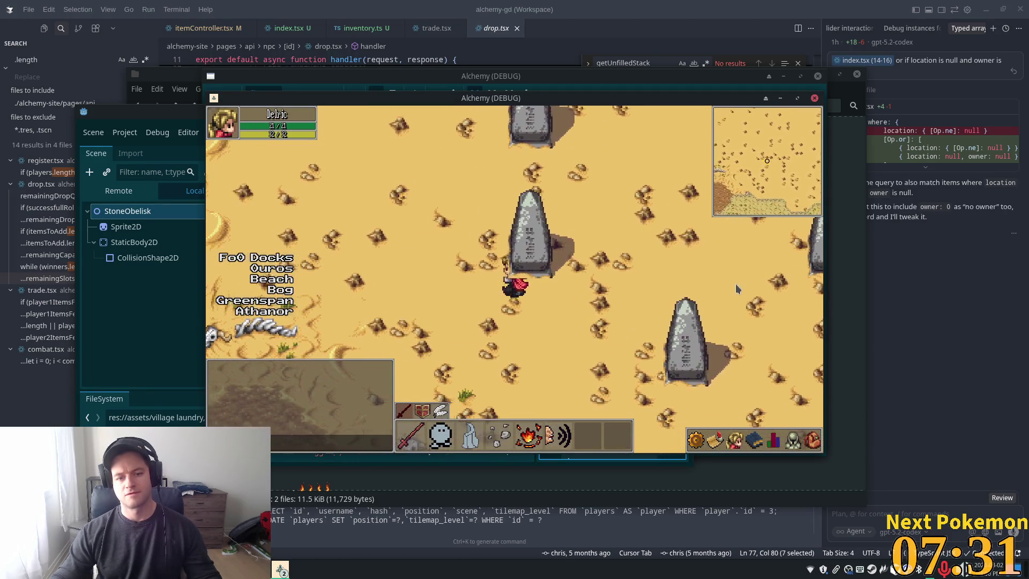
# Enable Y Sort on the obelisk's StaticBody2D, relaunch with F5, and walk up to its base.
pyautogui.click(131, 216)
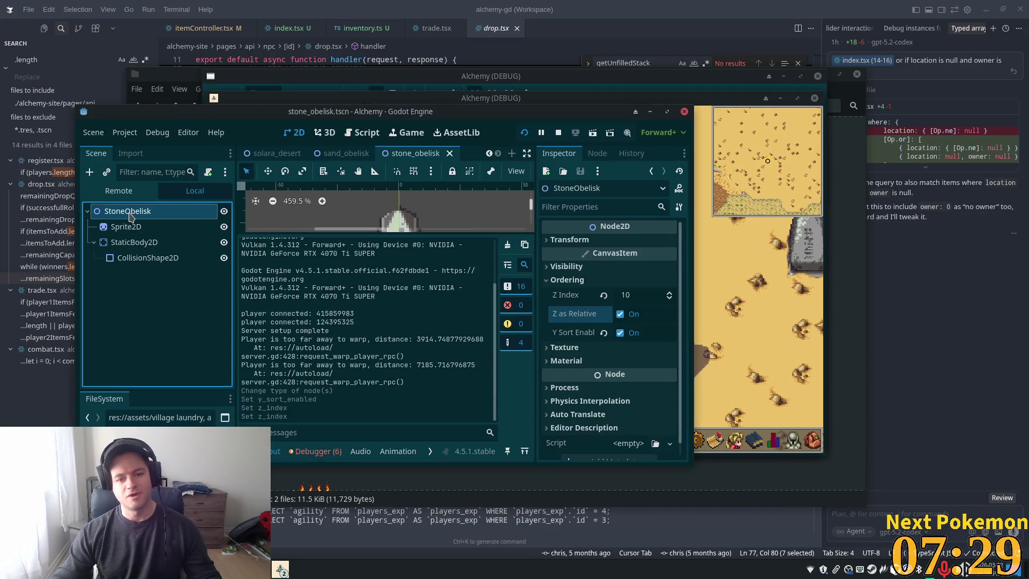
pyautogui.click(144, 243)
pyautogui.scroll(-6, 631, 305)
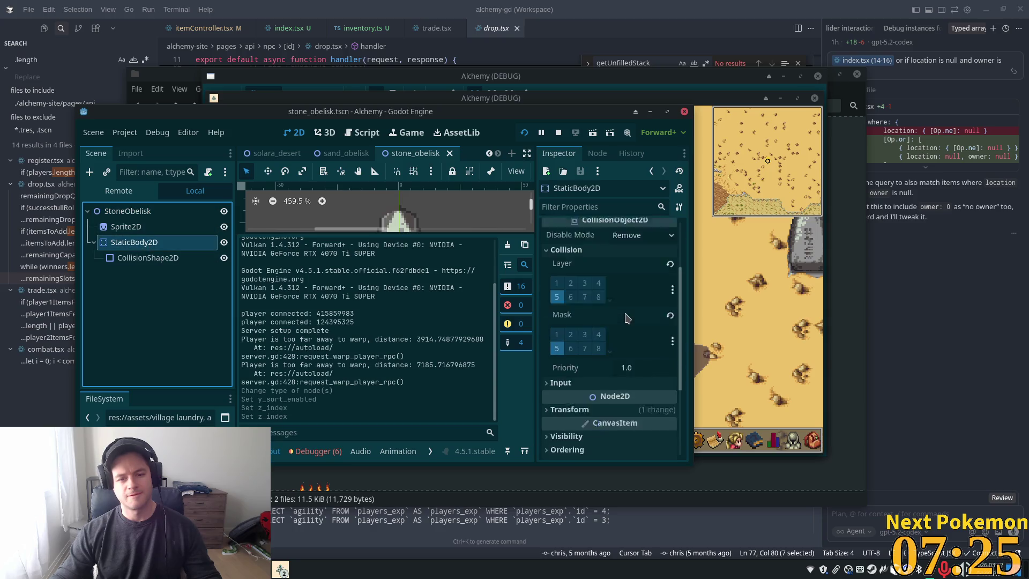
pyautogui.click(570, 281)
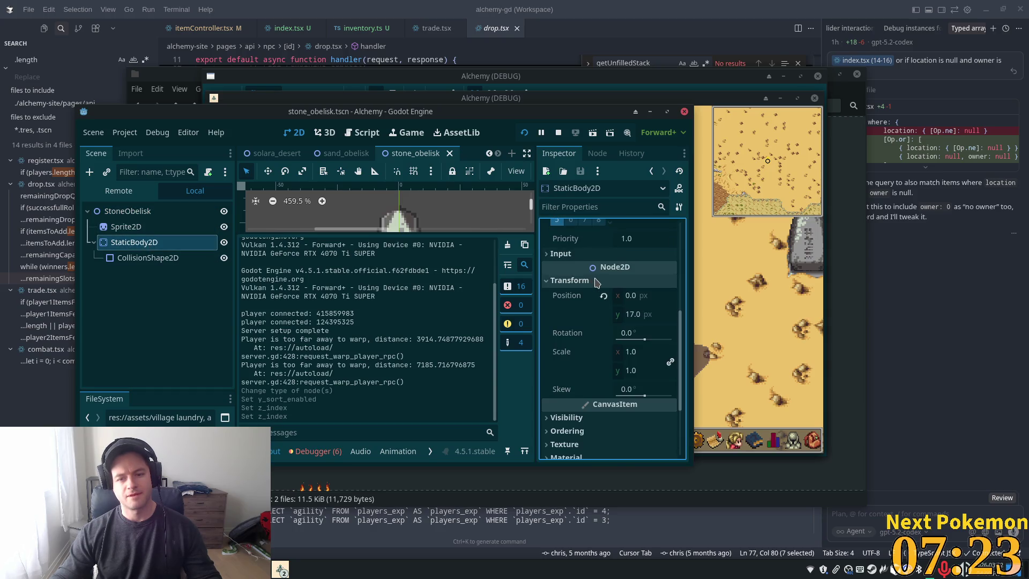
pyautogui.click(567, 432)
pyautogui.scroll(-3, 610, 391)
pyautogui.click(620, 396)
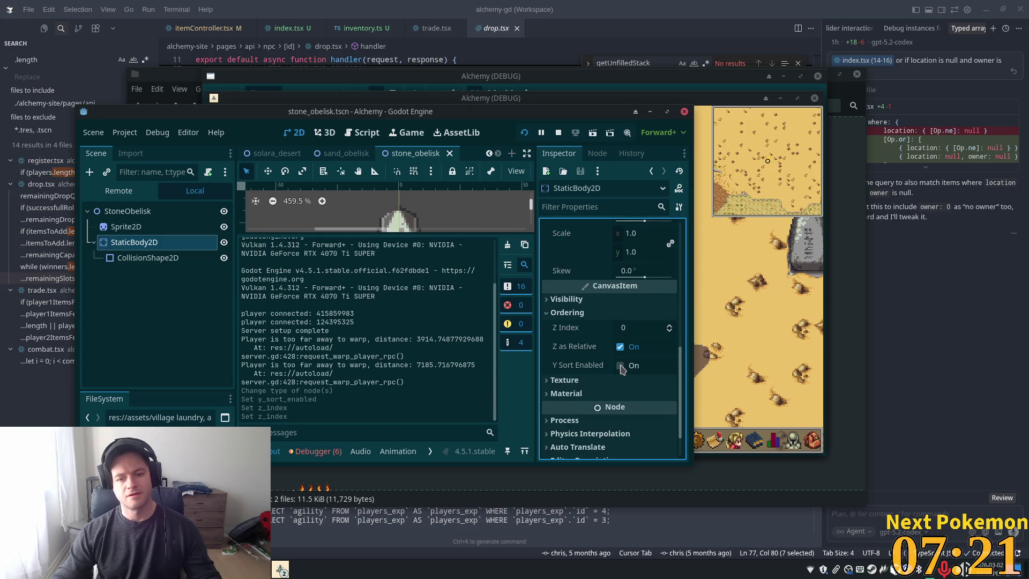
pyautogui.press('F5')
pyautogui.press('Left')
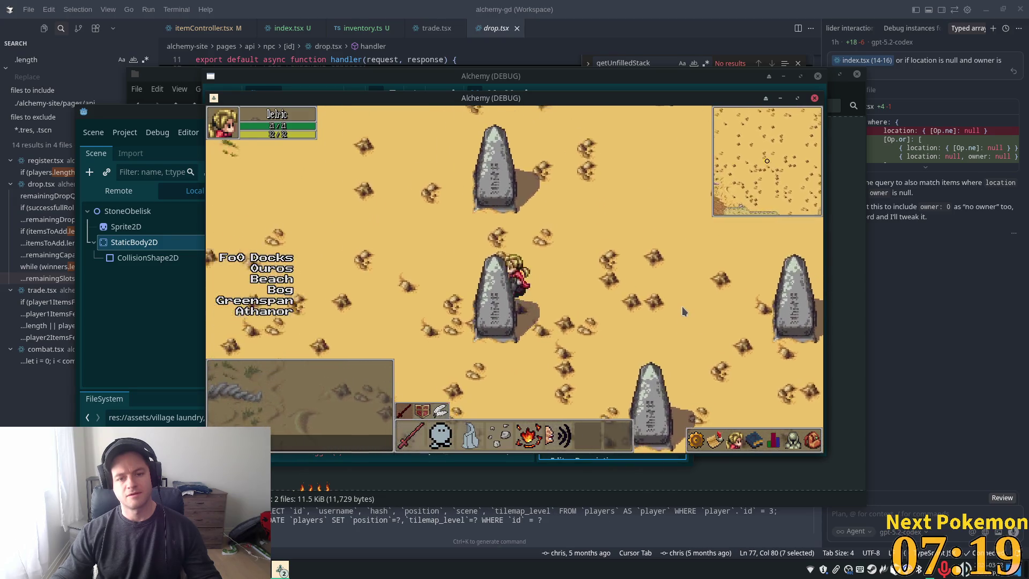
pyautogui.press('Up')
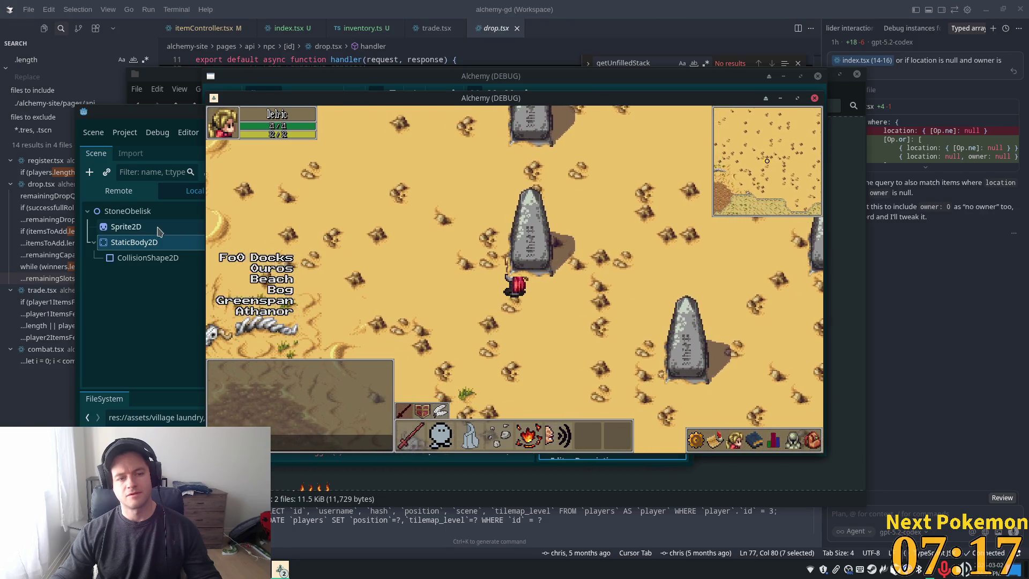
# Reset the StoneObelisk root's Z Index to 0, glance at the game, then select the obelisk sprite.
pyautogui.click(128, 210)
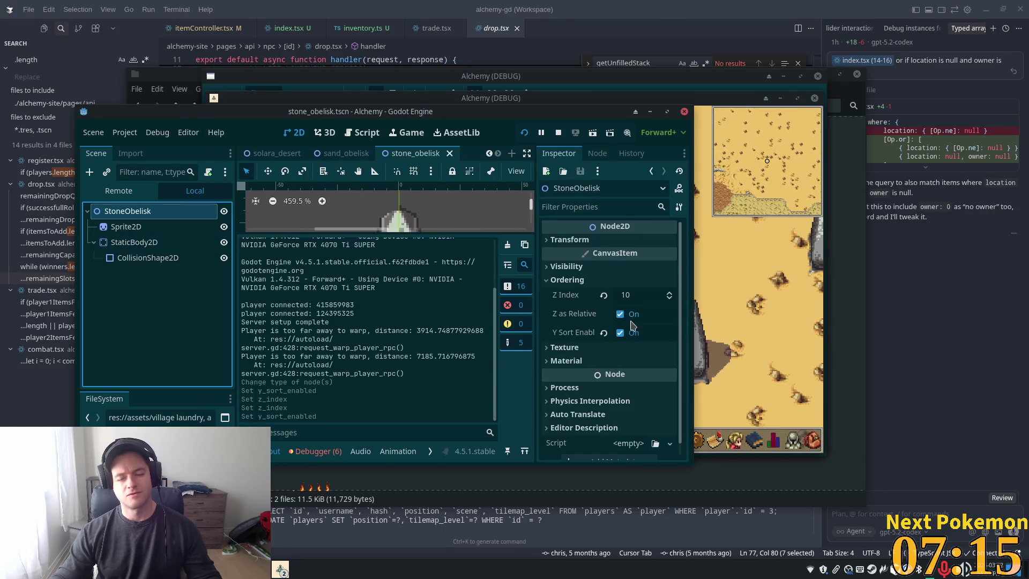
pyautogui.click(634, 300)
pyautogui.write('0')
pyautogui.press('Tab')
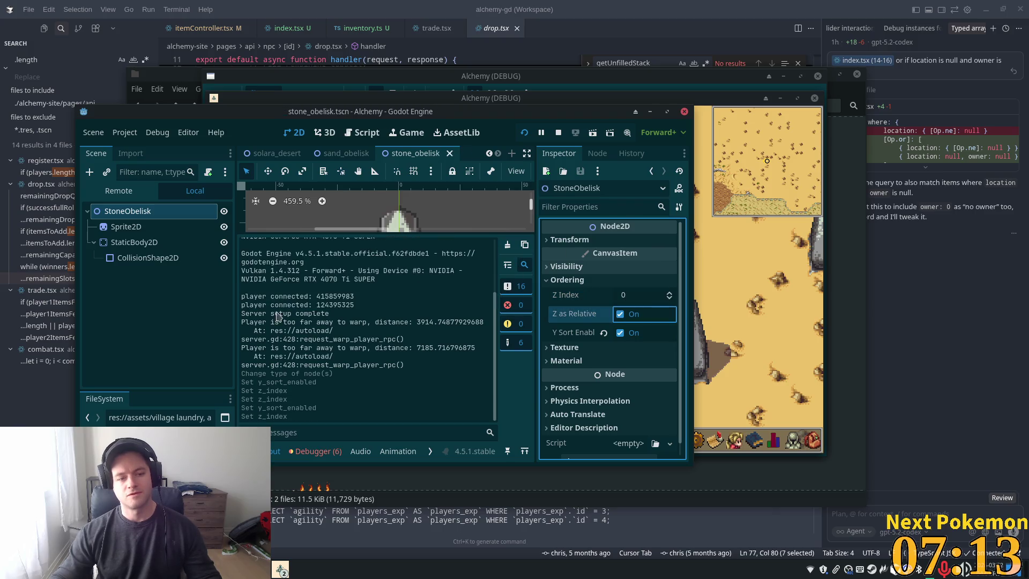
pyautogui.click(747, 316)
pyautogui.click(129, 228)
pyautogui.click(132, 245)
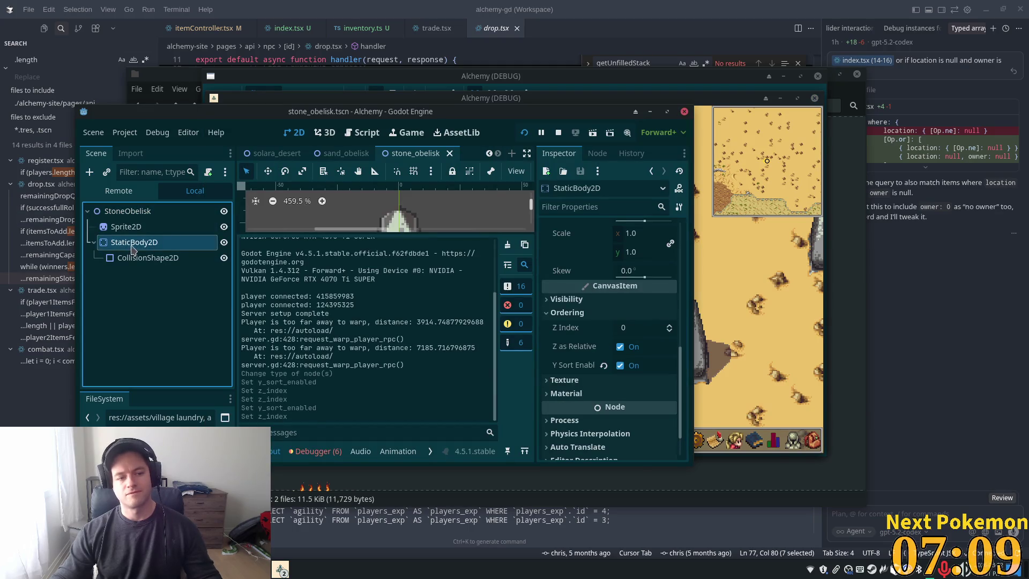
pyautogui.click(114, 230)
pyautogui.scroll(-5, 643, 319)
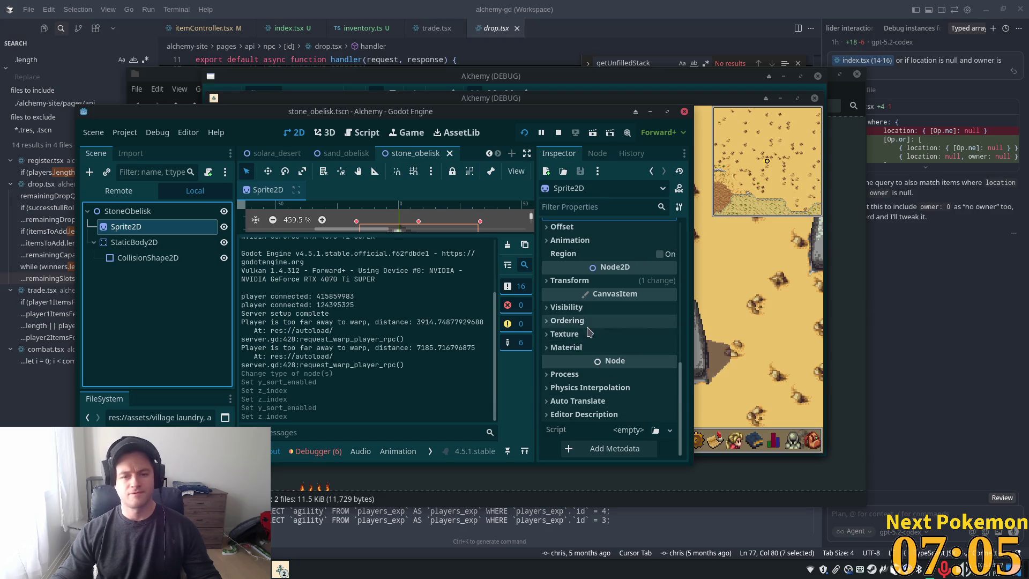
# Enable Y Sort on the obelisk sprite with a Z Index of 1 and save the scene.
pyautogui.click(573, 320)
pyautogui.click(621, 355)
pyautogui.click(638, 338)
pyautogui.click(620, 355)
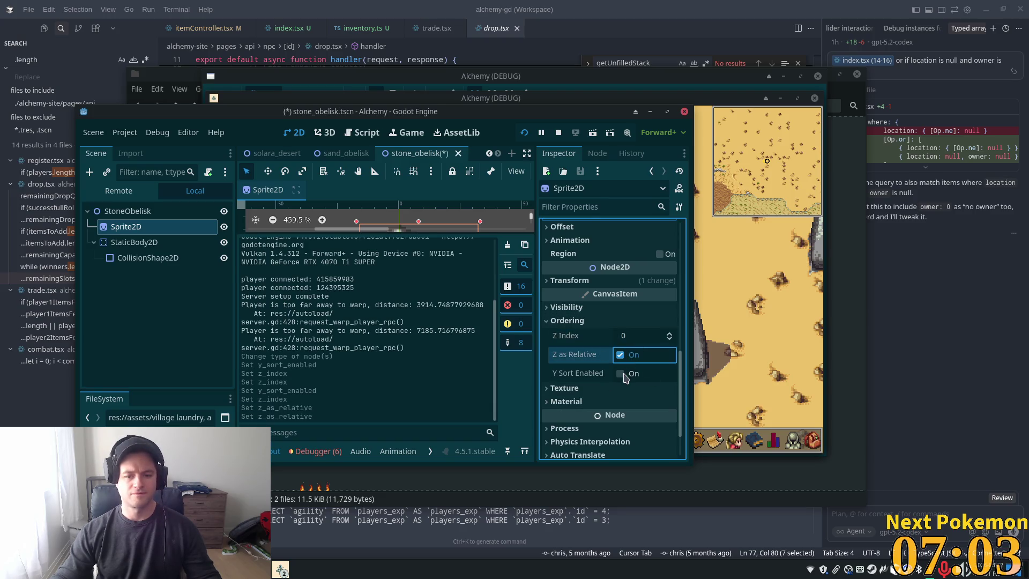
pyautogui.click(620, 374)
pyautogui.write('1')
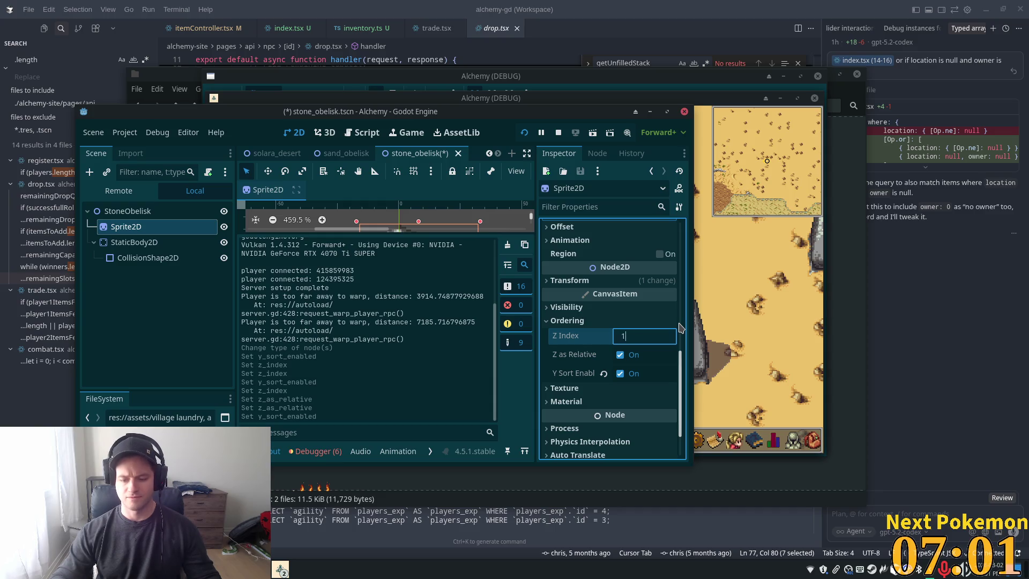
pyautogui.press('Return')
pyautogui.hotkey('ctrl', 's')
# Turn off Y Sort on the StaticBody2D, save, and check the running game.
pyautogui.click(131, 242)
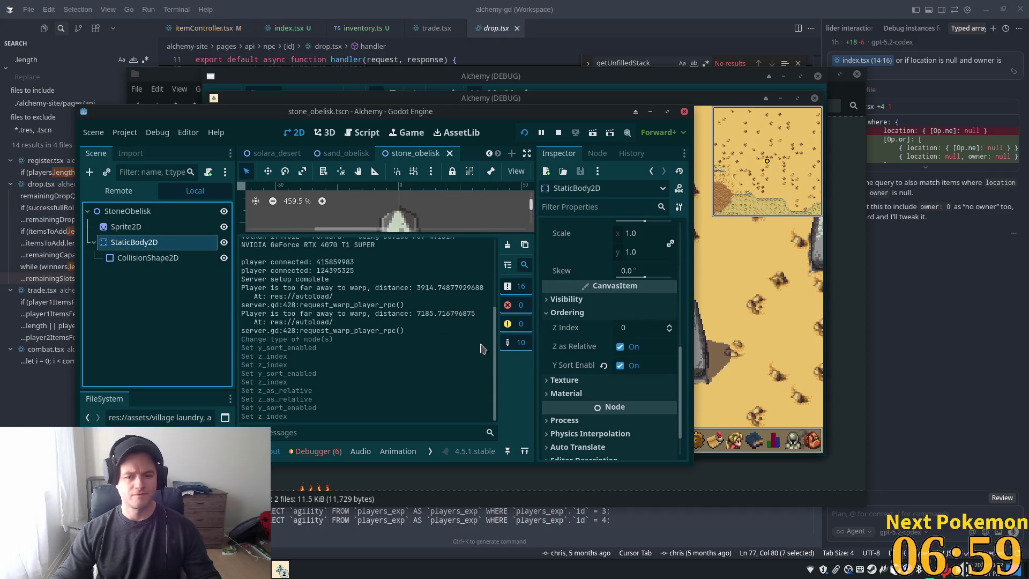
pyautogui.click(627, 366)
pyautogui.hotkey('ctrl', 's')
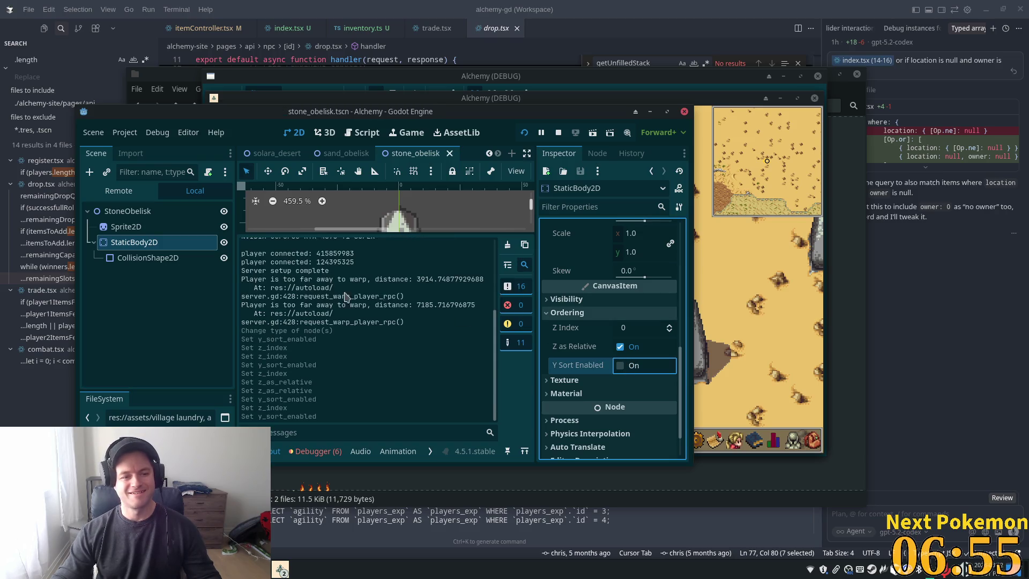
pyautogui.click(135, 225)
pyautogui.click(685, 311)
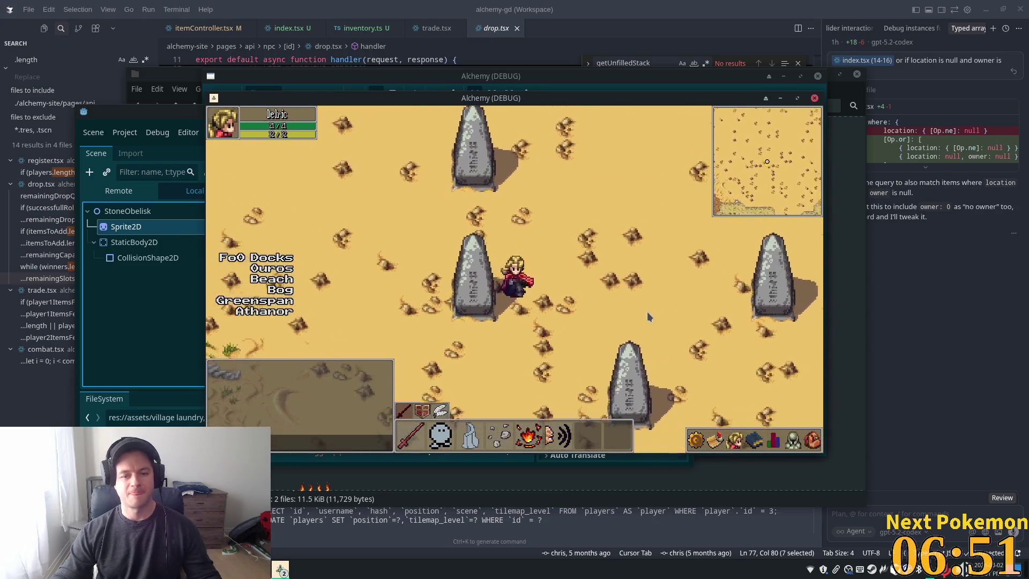
# Confirm the sprite's Z Index, then enter a Z Index of 10 on the StoneObelisk root.
pyautogui.click(117, 213)
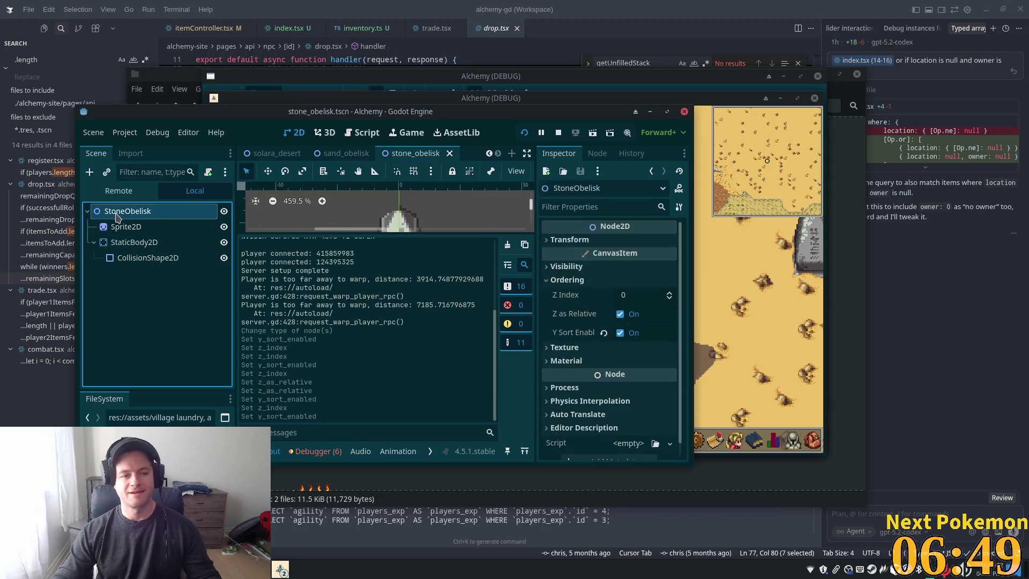
pyautogui.click(124, 226)
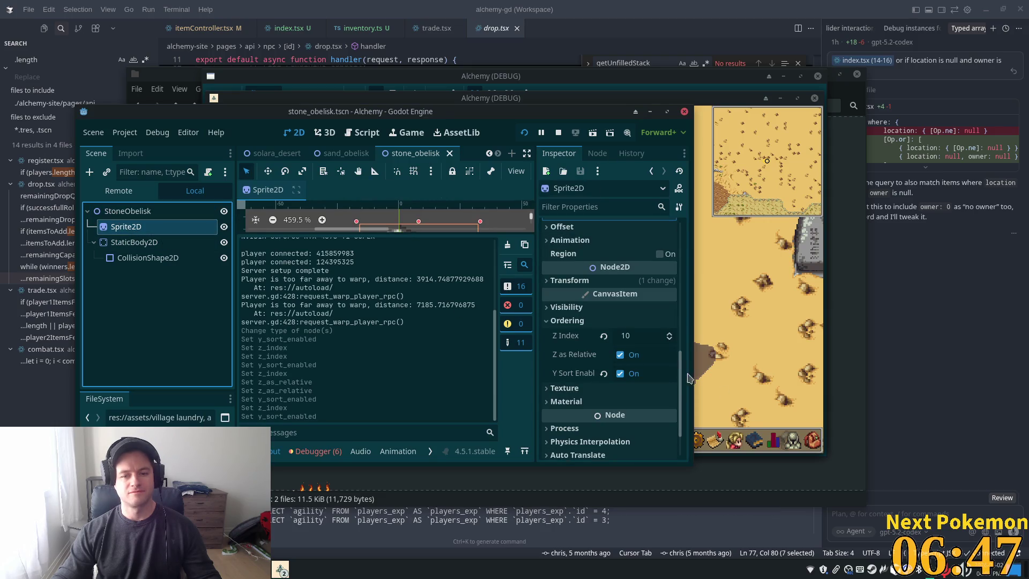
pyautogui.click(639, 340)
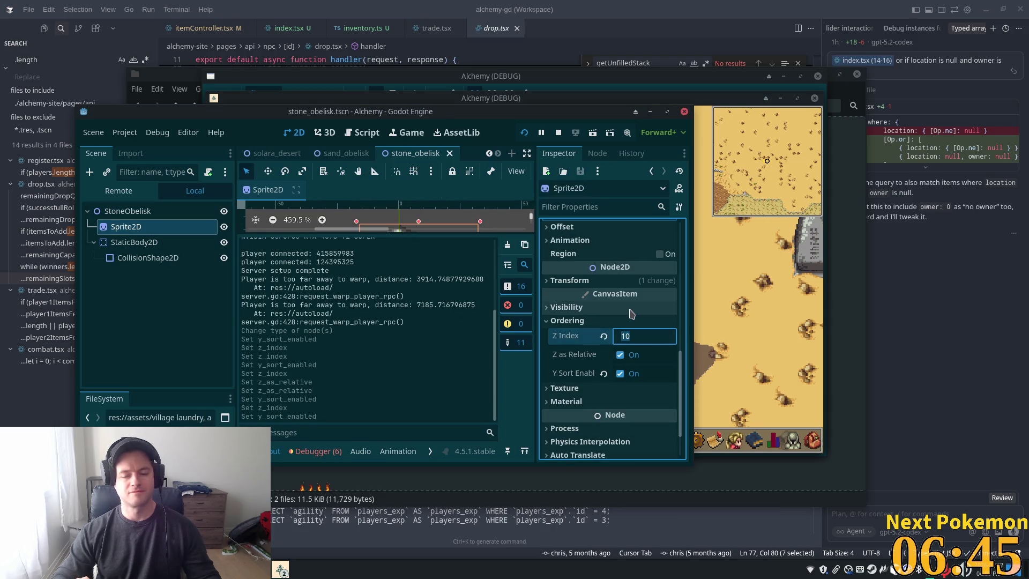
pyautogui.press('Return')
pyautogui.click(127, 211)
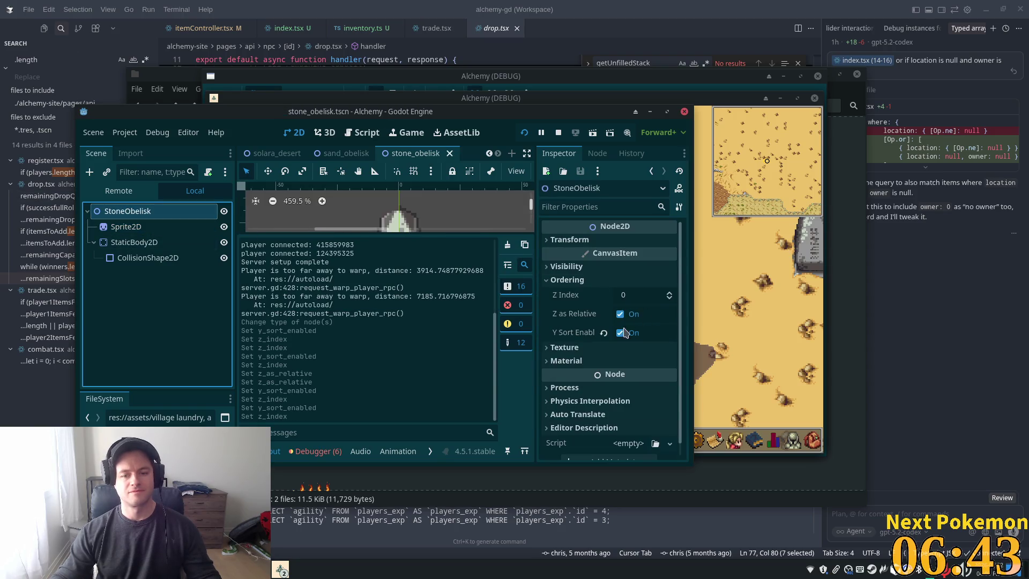
pyautogui.click(622, 295)
pyautogui.write('10')
pyautogui.hotkey('alt', 'Tab')
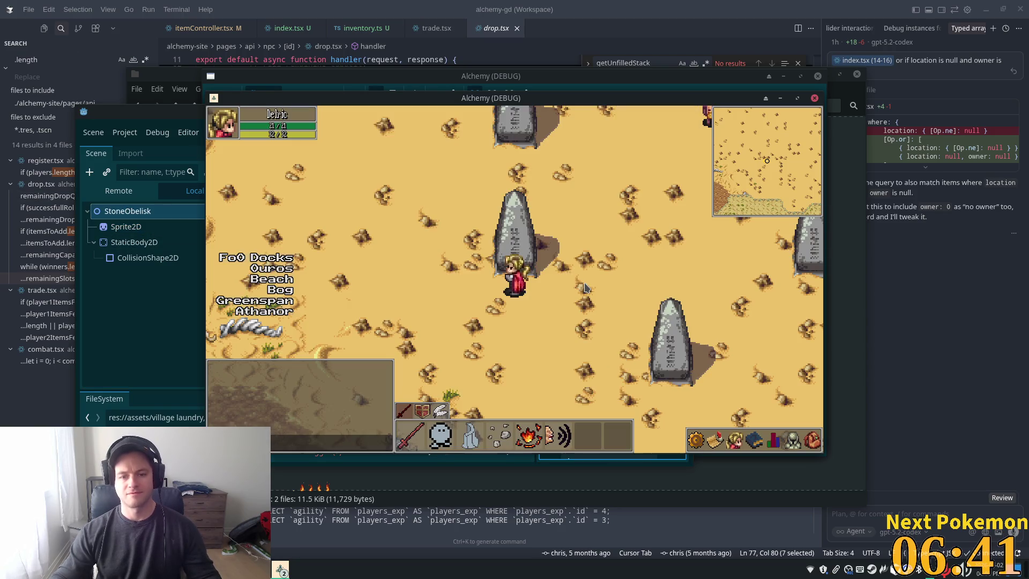
# Walk the player down, left and right across the desert to test obelisk layering.
pyautogui.hotkey('alt', 'Tab')
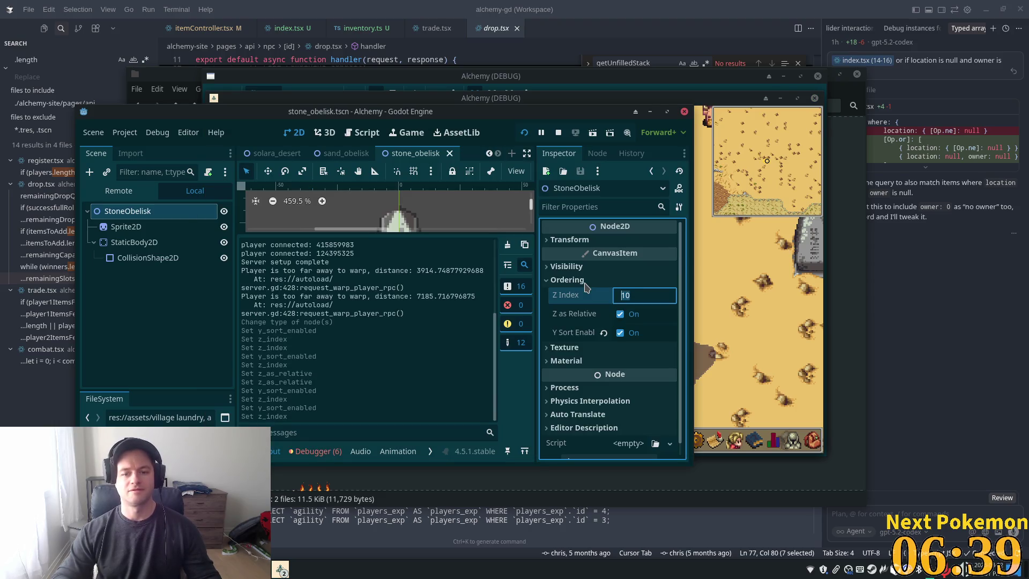
pyautogui.hotkey('alt', 'Tab')
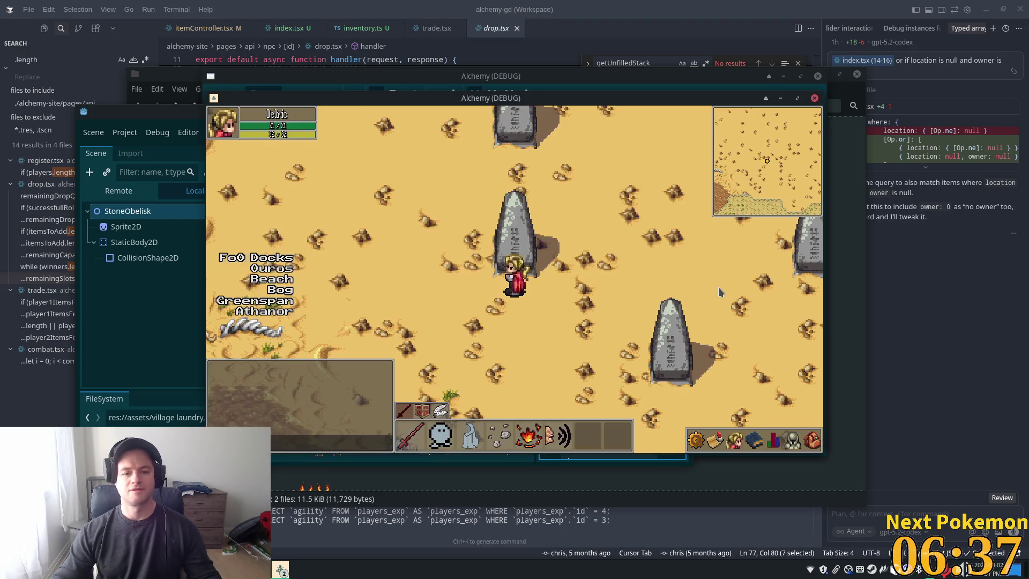
pyautogui.press('Down')
pyautogui.press('Left')
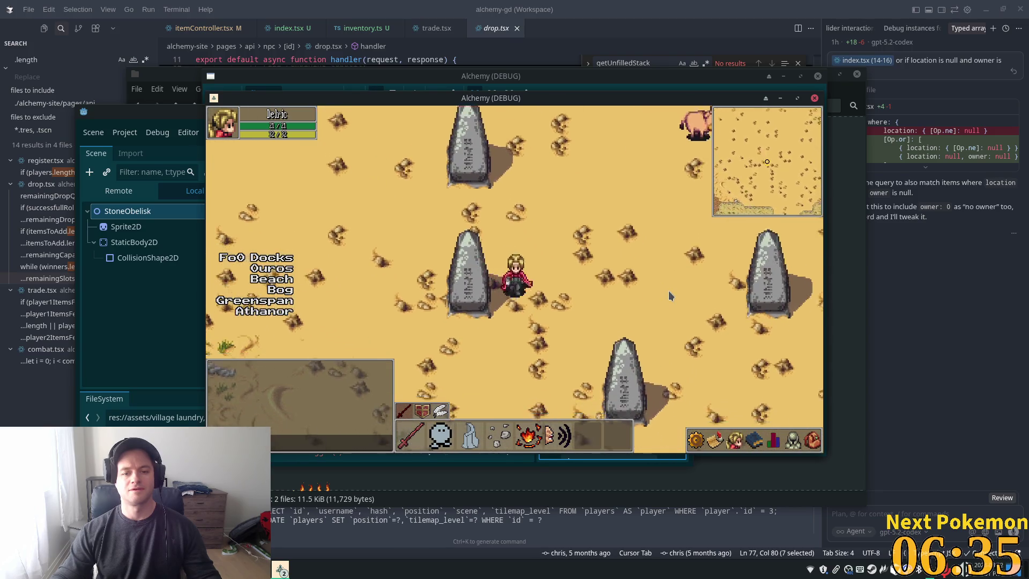
pyautogui.press('Down')
pyautogui.press('Right')
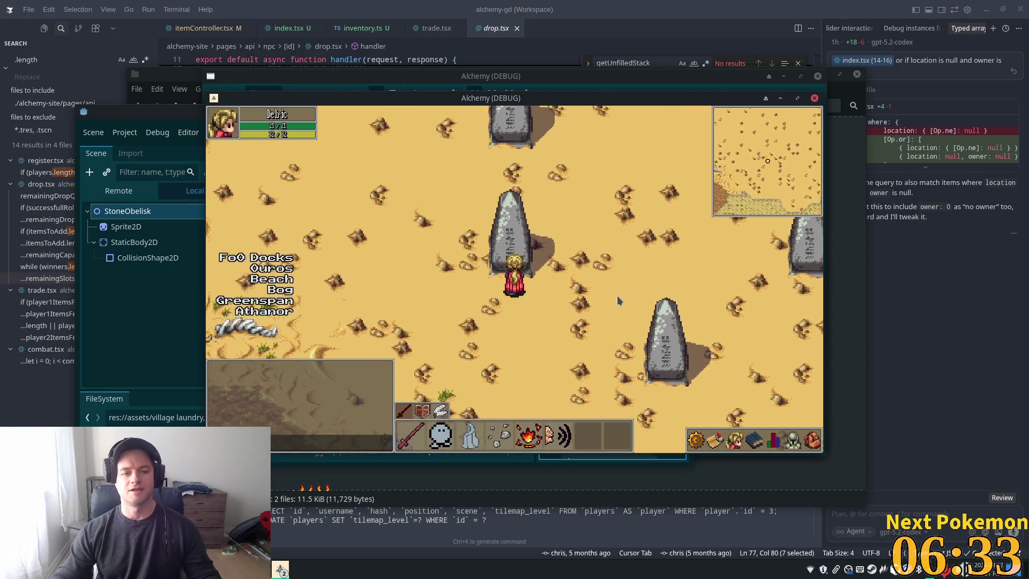
pyautogui.hotkey('alt', 'Tab')
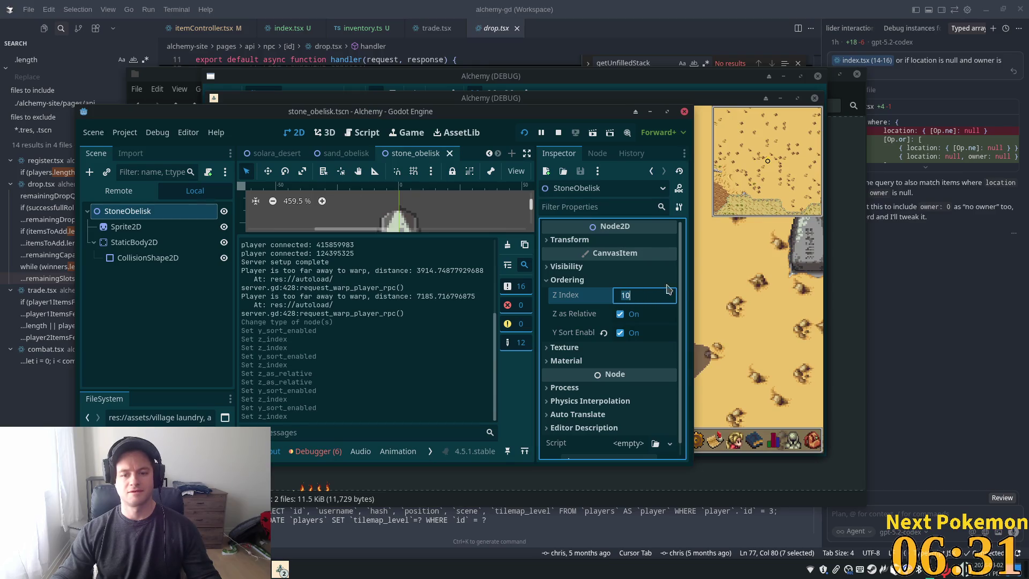
# Confirm Z Index 10, walk the player around an obelisk, then restart the game with F5.
pyautogui.press('Return')
pyautogui.hotkey('alt', 'Tab')
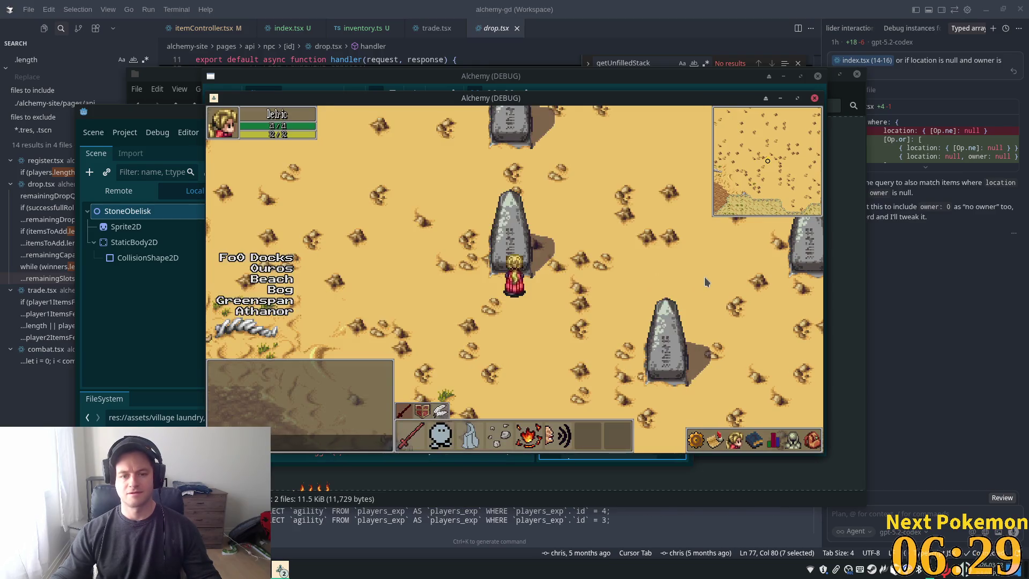
pyautogui.press('Up')
pyautogui.press('Right')
pyautogui.press('Left')
pyautogui.press('Down')
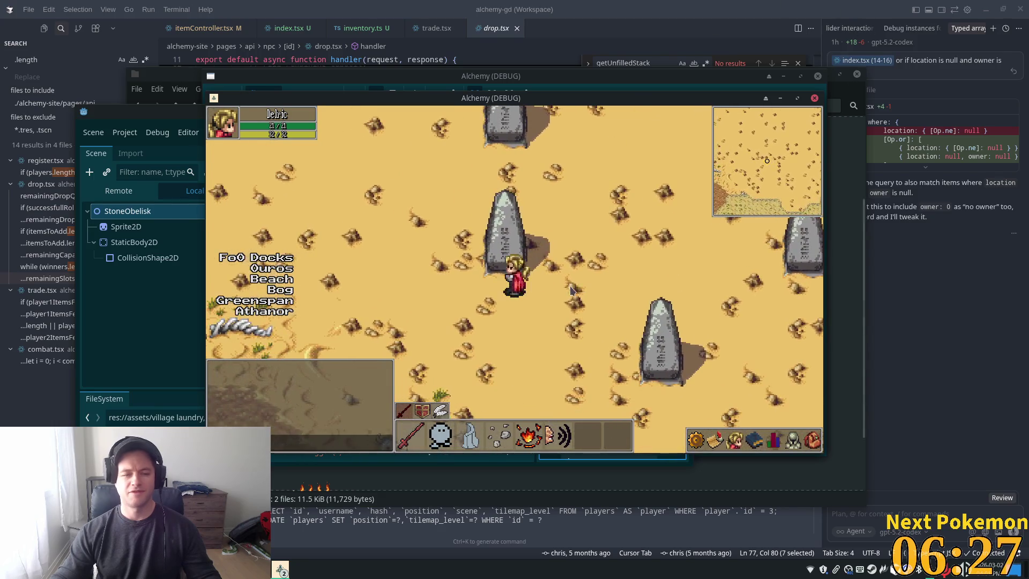
pyautogui.click(125, 304)
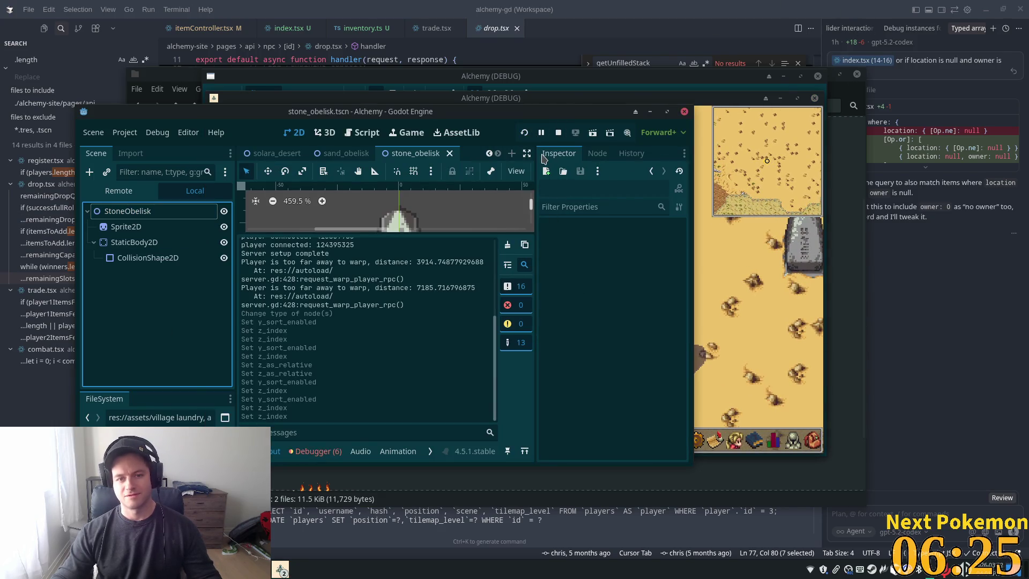
pyautogui.press('F5')
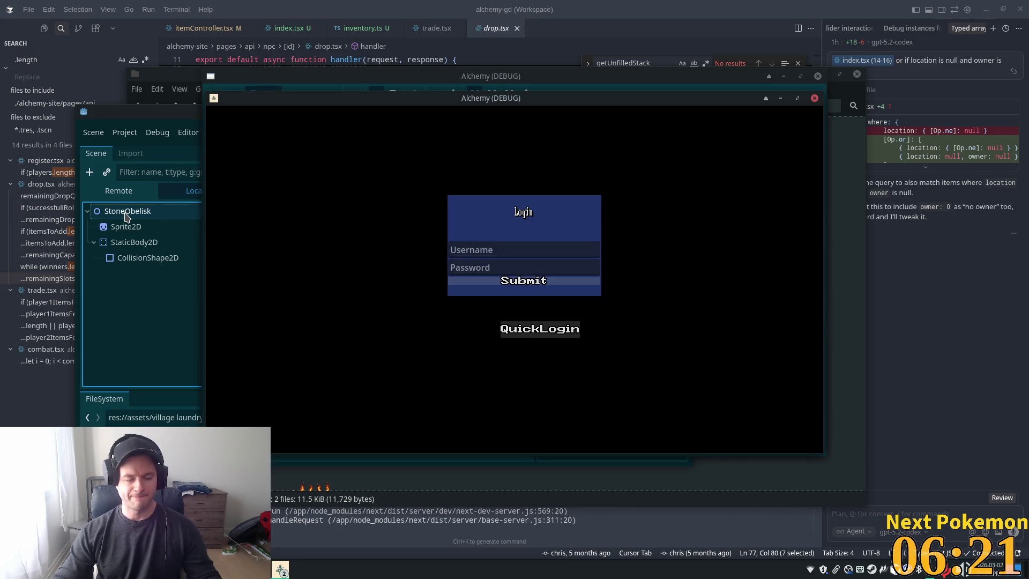
# Select the StoneObelisk root, then walk the player north past an obelisk in the Alchemy (DEBUG) window.
pyautogui.click(124, 228)
pyautogui.click(121, 213)
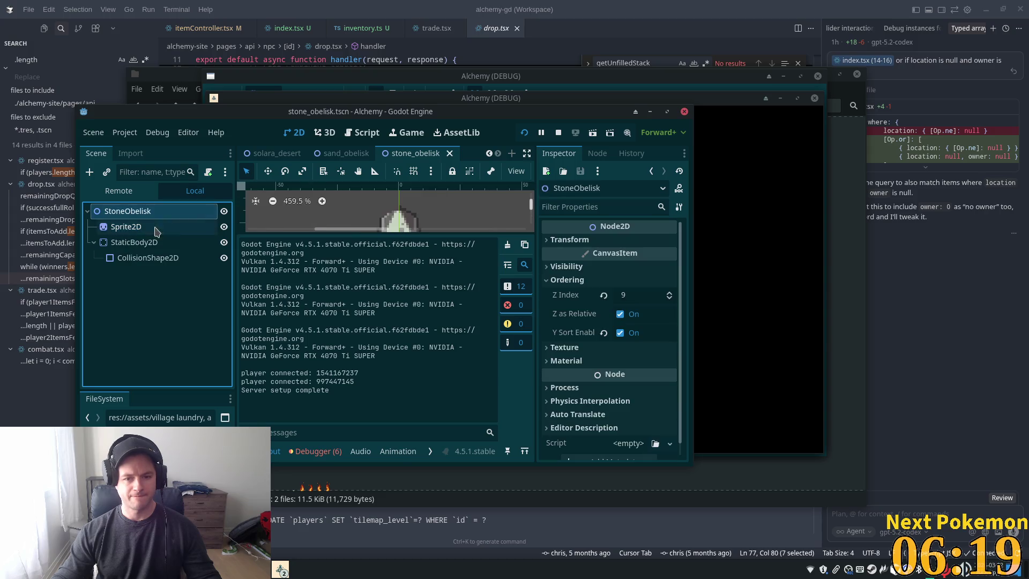
pyautogui.click(783, 295)
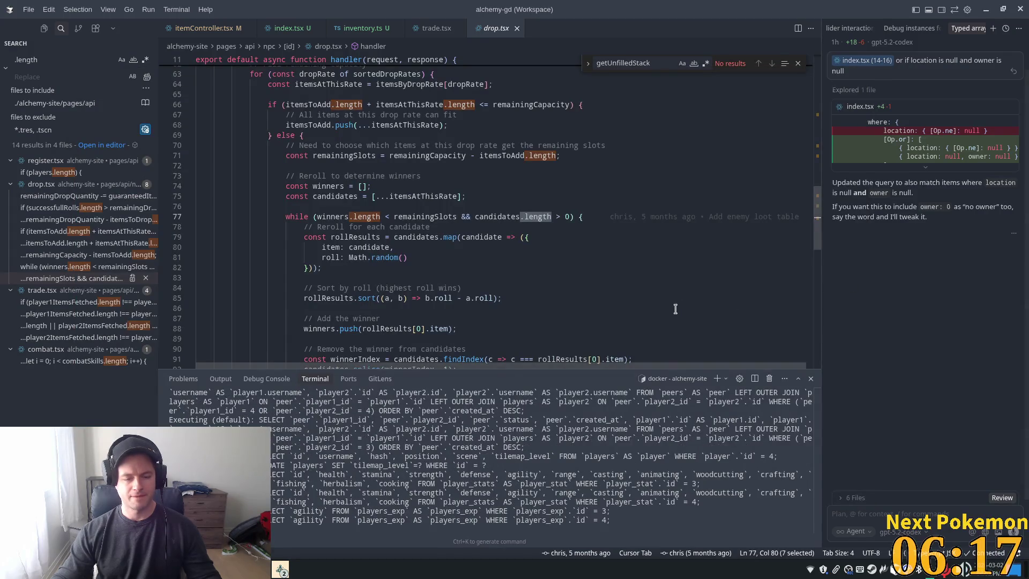
pyautogui.hotkey('alt', 'Tab')
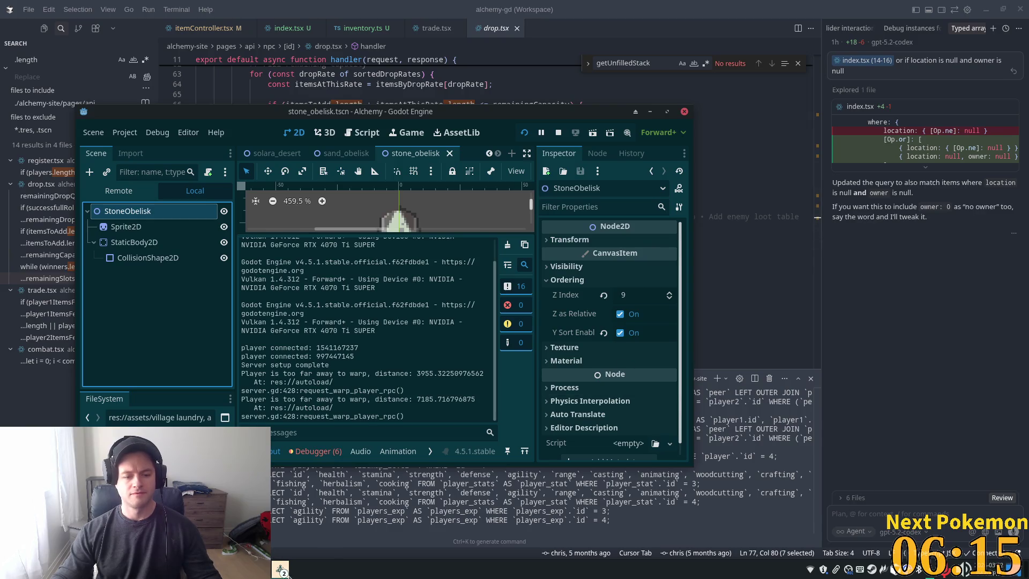
pyautogui.moveTo(281, 570)
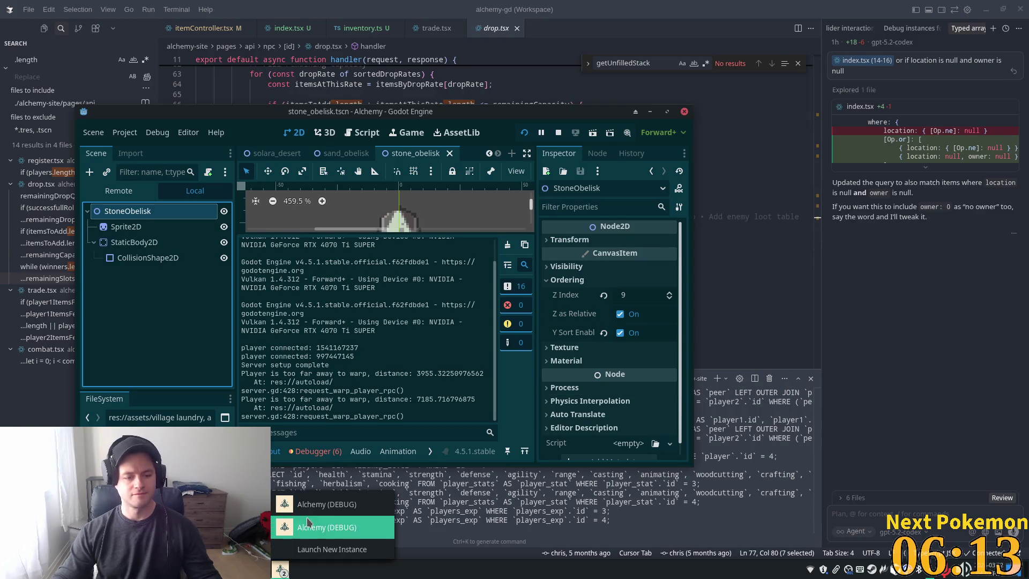
pyautogui.click(318, 496)
pyautogui.press('Up')
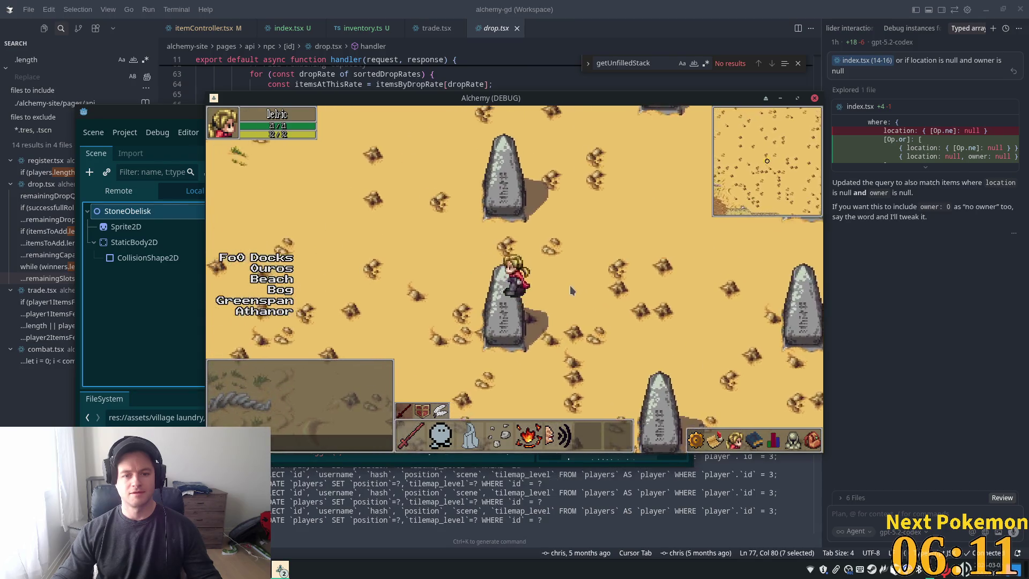
pyautogui.click(105, 274)
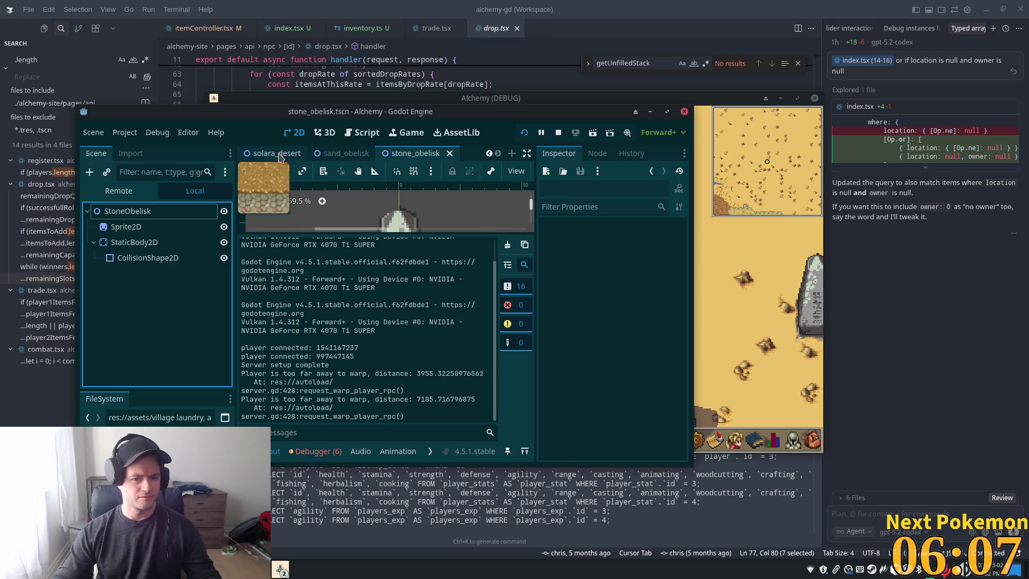
# In solara_desert, inspect the SandObelisks group and the first SandObelisk's ordering properties.
pyautogui.click(279, 154)
pyautogui.scroll(-3, 121, 300)
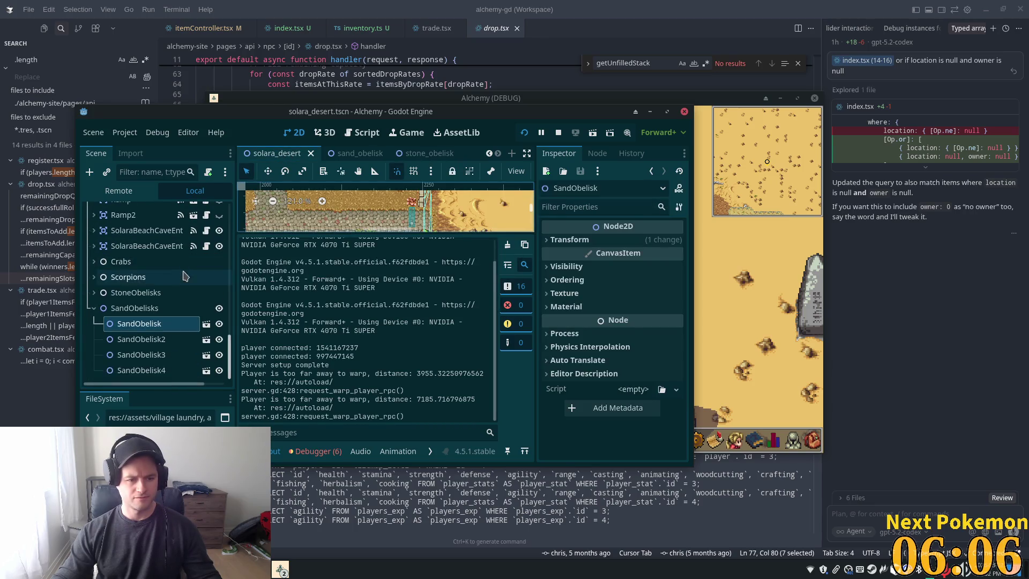
pyautogui.click(121, 307)
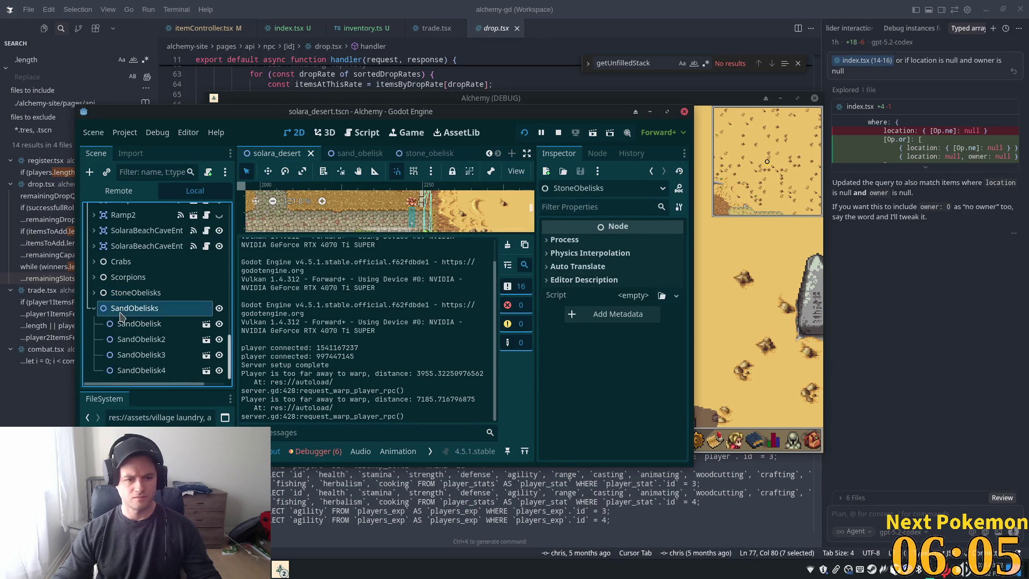
pyautogui.click(156, 324)
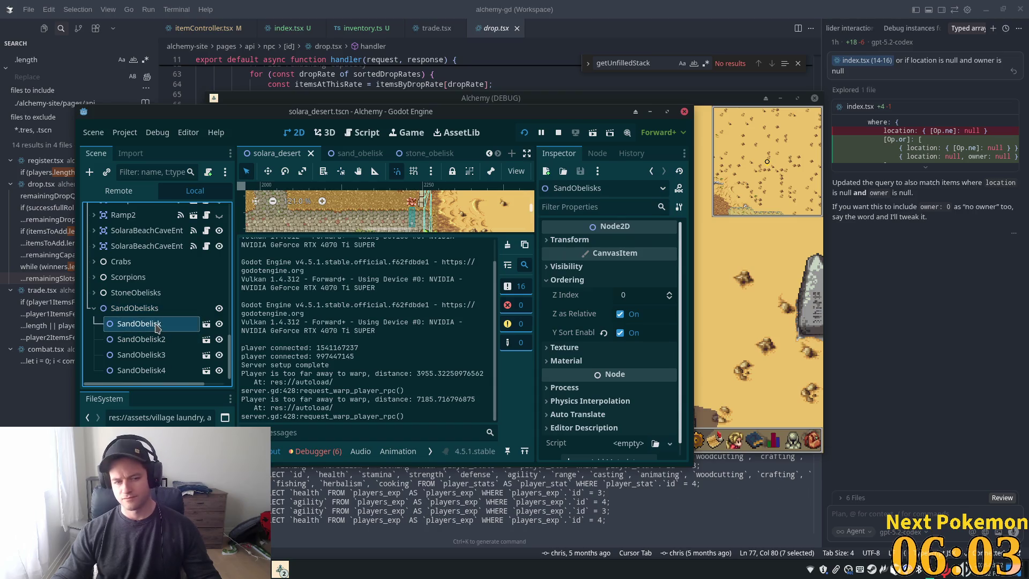
pyautogui.click(566, 266)
pyautogui.click(567, 267)
pyautogui.click(569, 281)
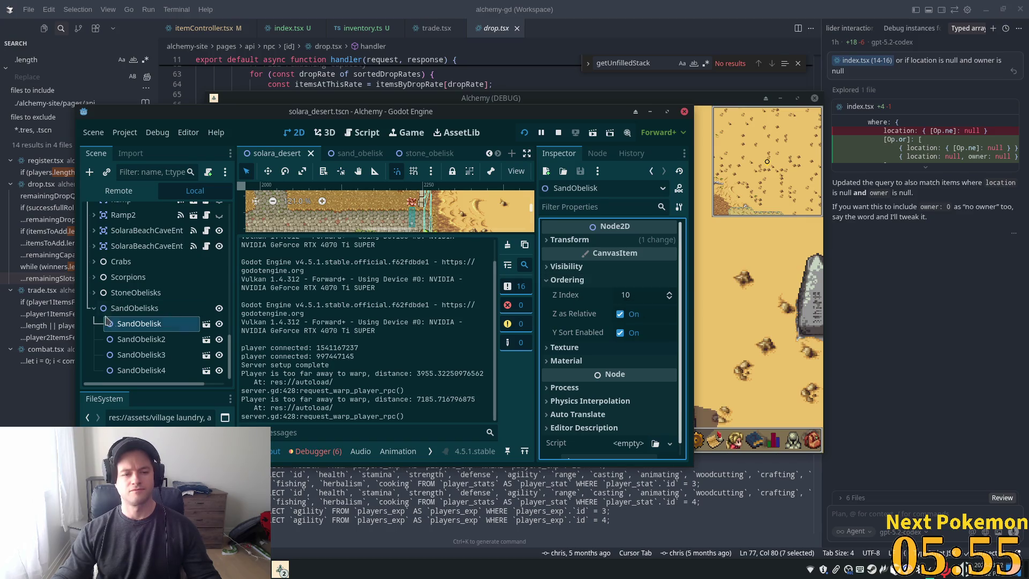
# Compare SandObelisk2's ordering with the stone_obelisk scene's StaticBody2D settings.
pyautogui.click(119, 338)
pyautogui.click(609, 279)
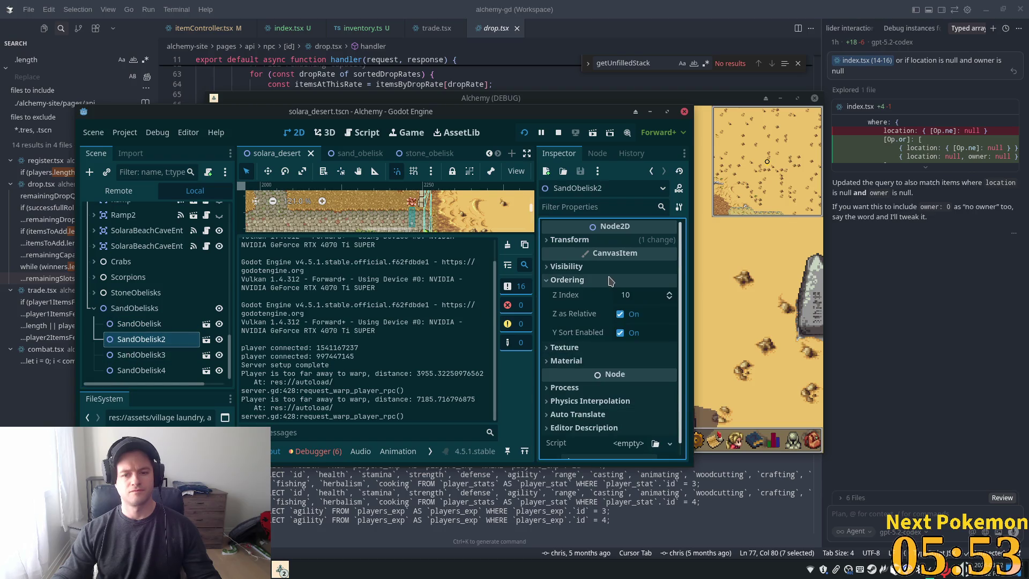
pyautogui.click(414, 154)
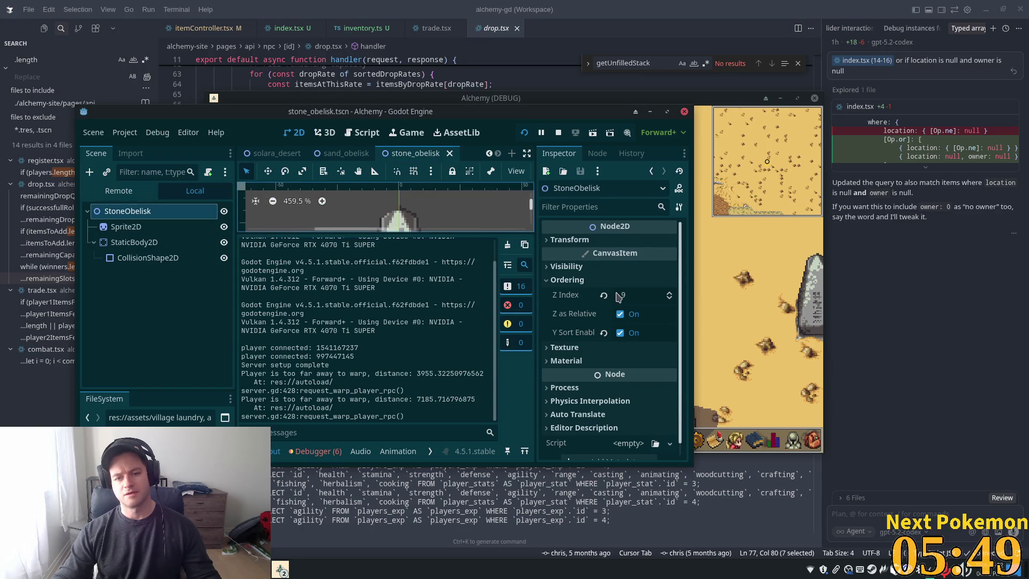
pyautogui.click(134, 242)
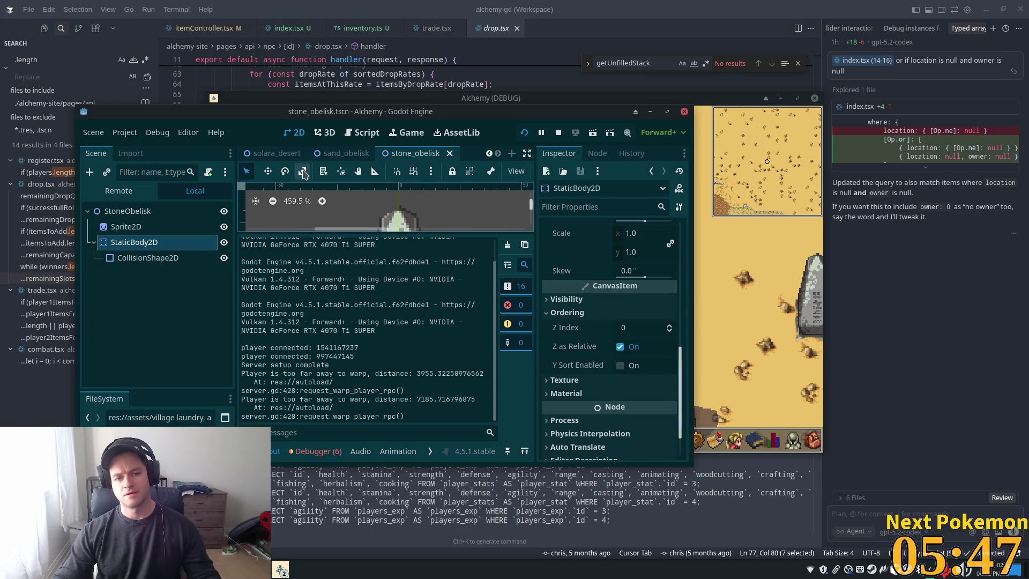
# Select all four SandObelisks, set their Z Index to 9, then undo back to 10.
pyautogui.click(277, 154)
pyautogui.scroll(-2, 153, 345)
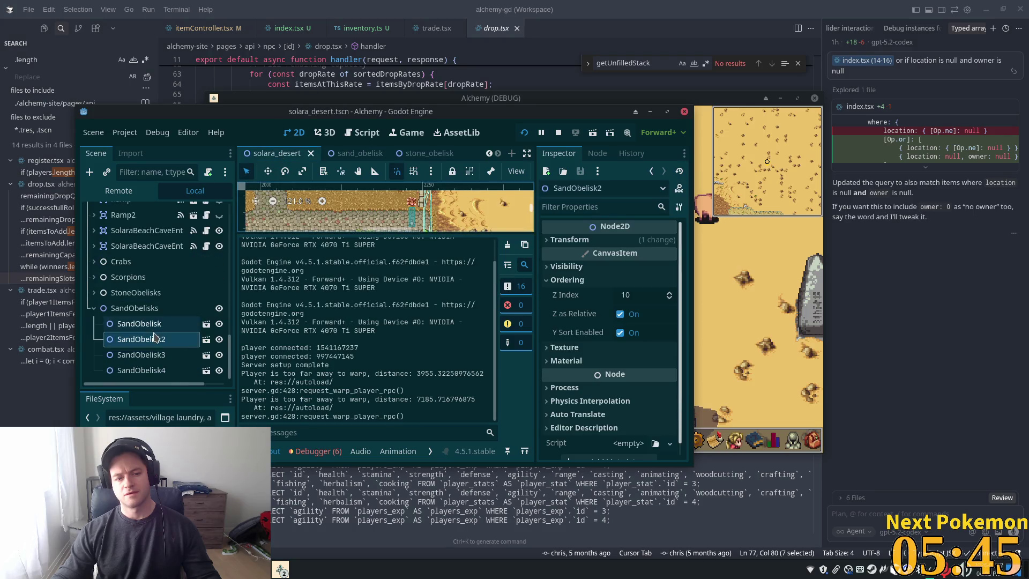
pyautogui.click(140, 323)
pyautogui.keyDown('shift'); pyautogui.click(155, 370); pyautogui.keyUp('shift')
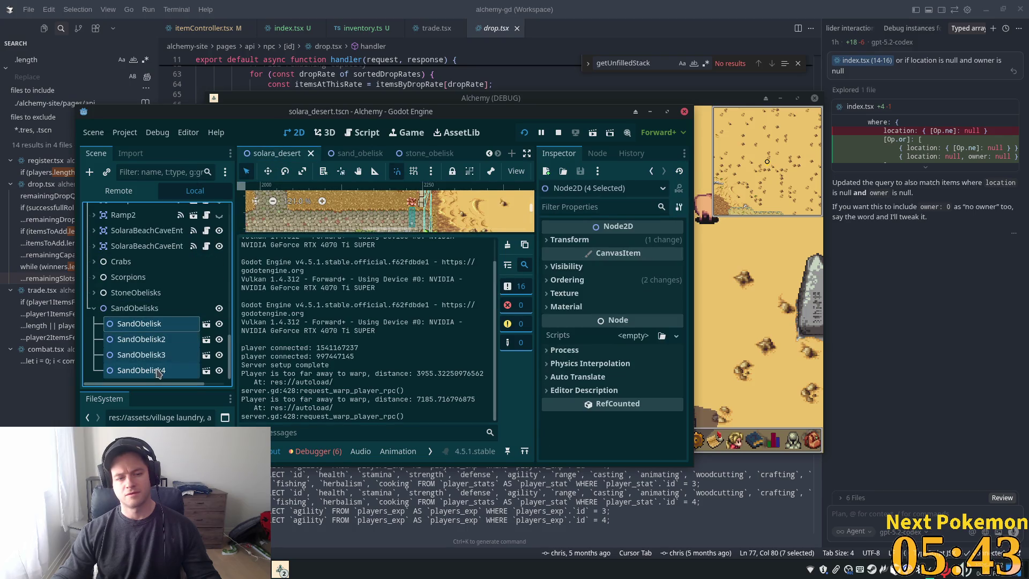
pyautogui.click(624, 295)
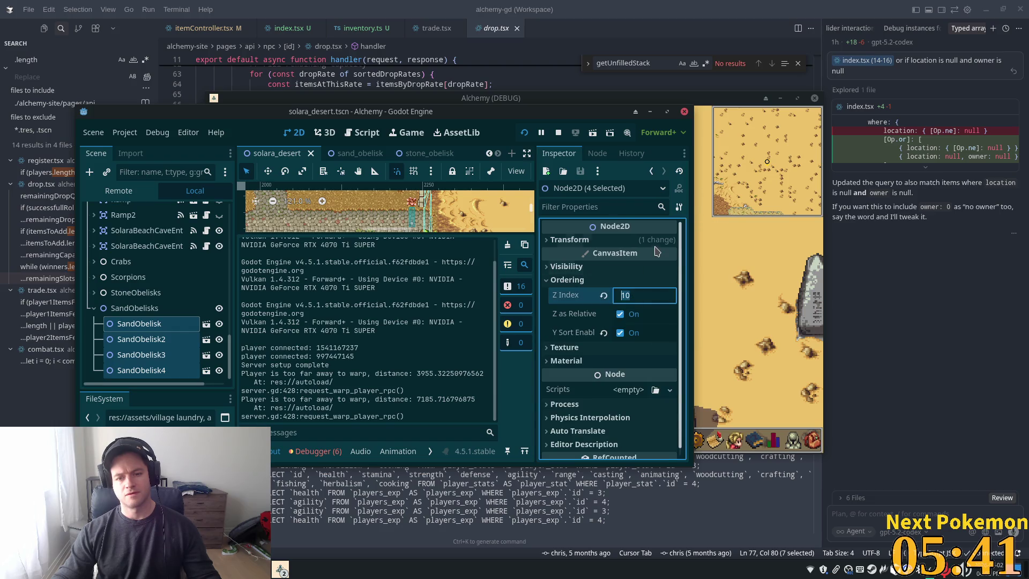
pyautogui.write('9')
pyautogui.press('Tab')
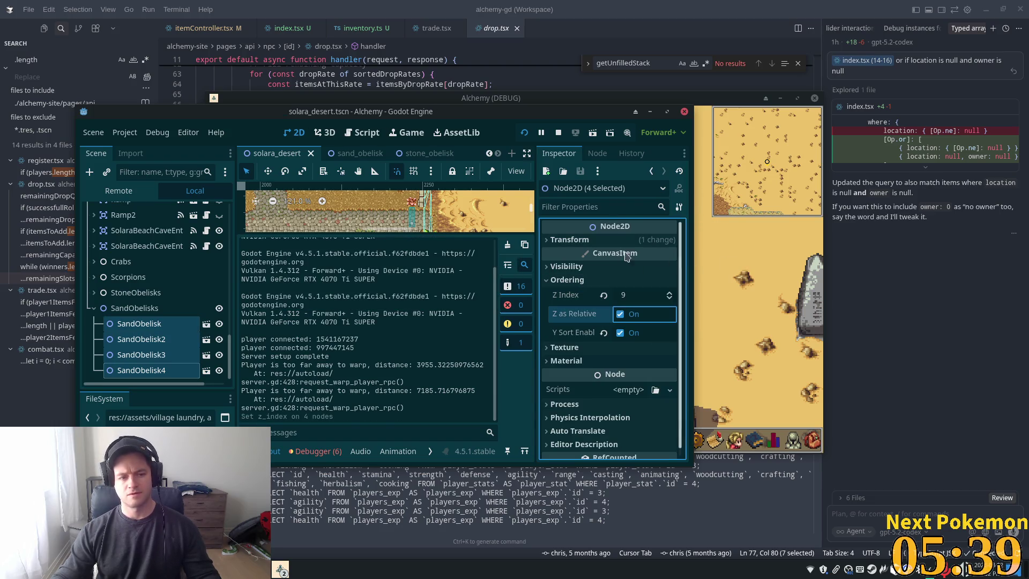
pyautogui.hotkey('ctrl', 'z')
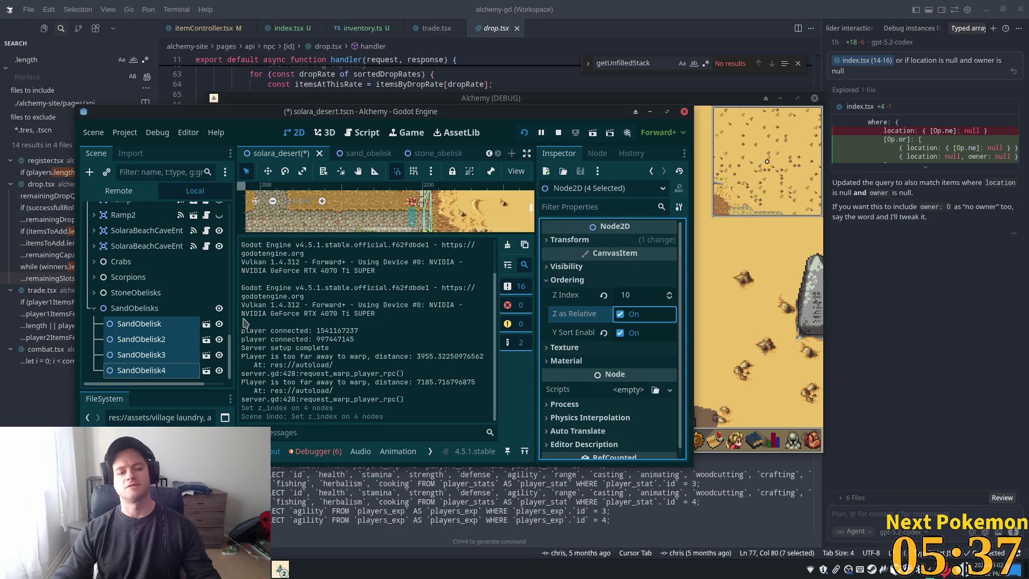
# Save solara_desert and change the StoneObelisks node's type to Node2D.
pyautogui.hotkey('ctrl', 's')
pyautogui.click(134, 292)
pyautogui.rightClick(134, 292)
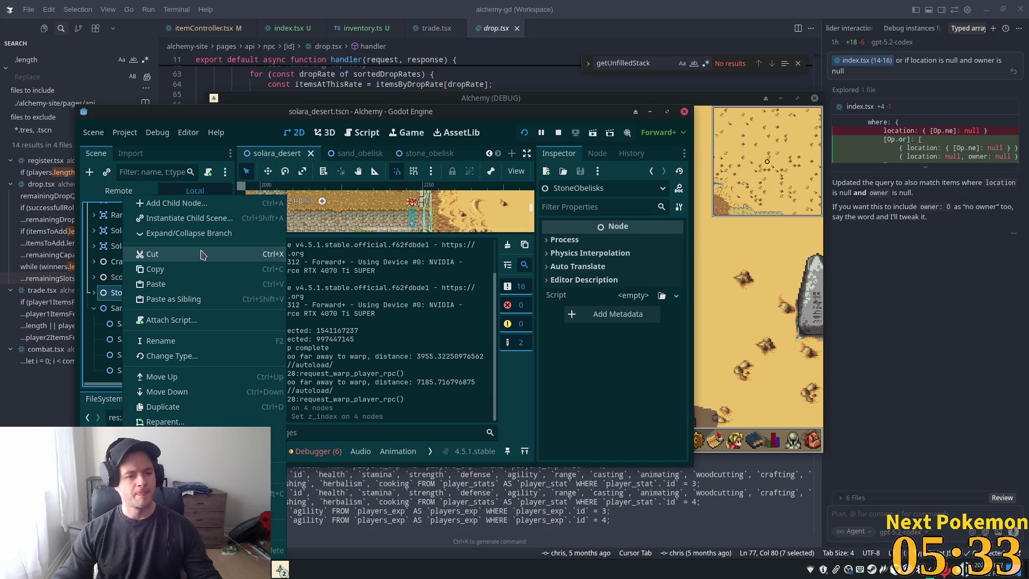
pyautogui.click(171, 356)
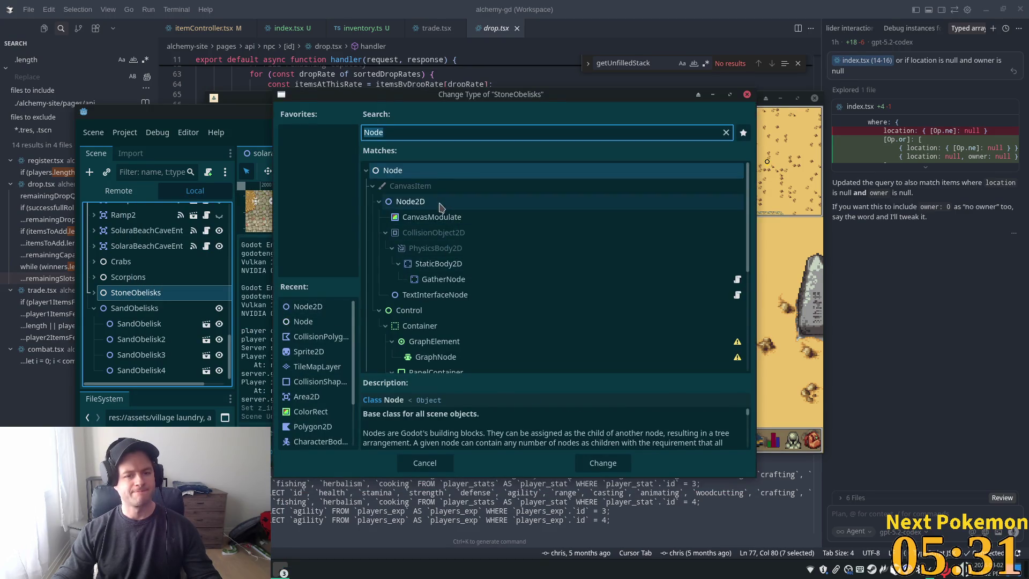
pyautogui.doubleClick(440, 207)
# Enable Y Sort on StoneObelisks, save, and run the game to watch the player.
pyautogui.click(567, 280)
pyautogui.click(639, 296)
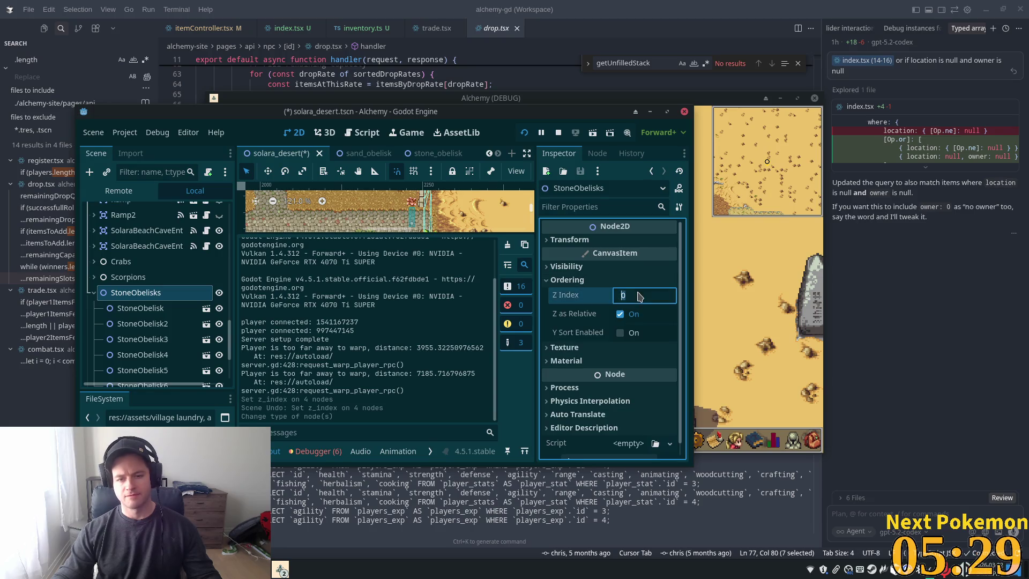
pyautogui.click(620, 333)
pyautogui.hotkey('ctrl', 's')
pyautogui.click(168, 308)
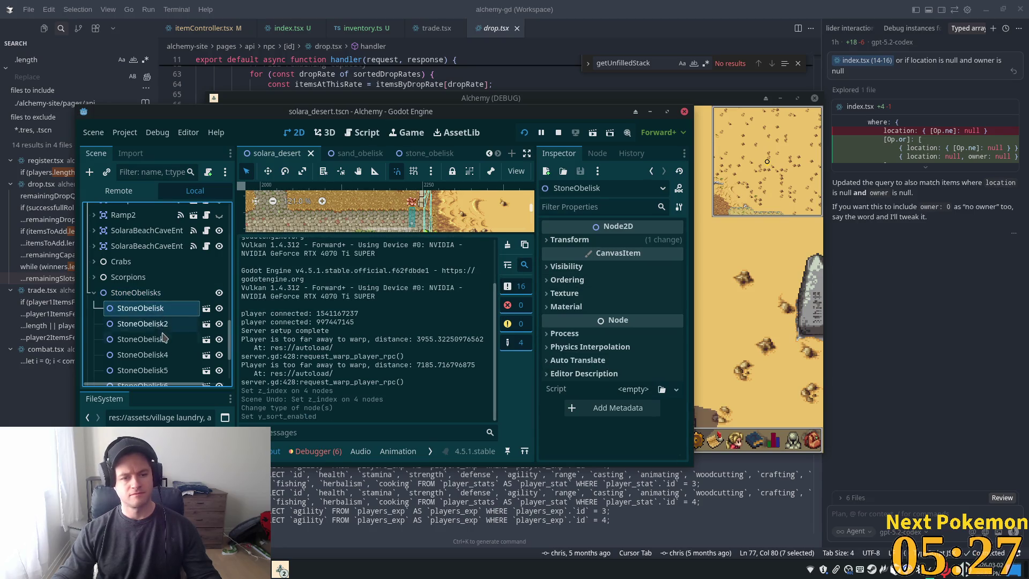
pyautogui.click(767, 279)
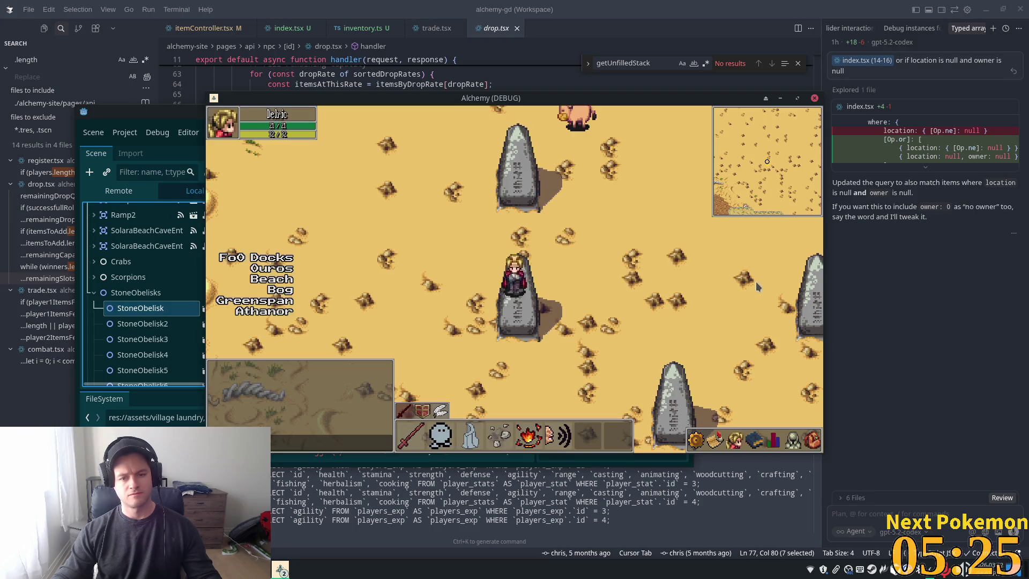
pyautogui.click(136, 293)
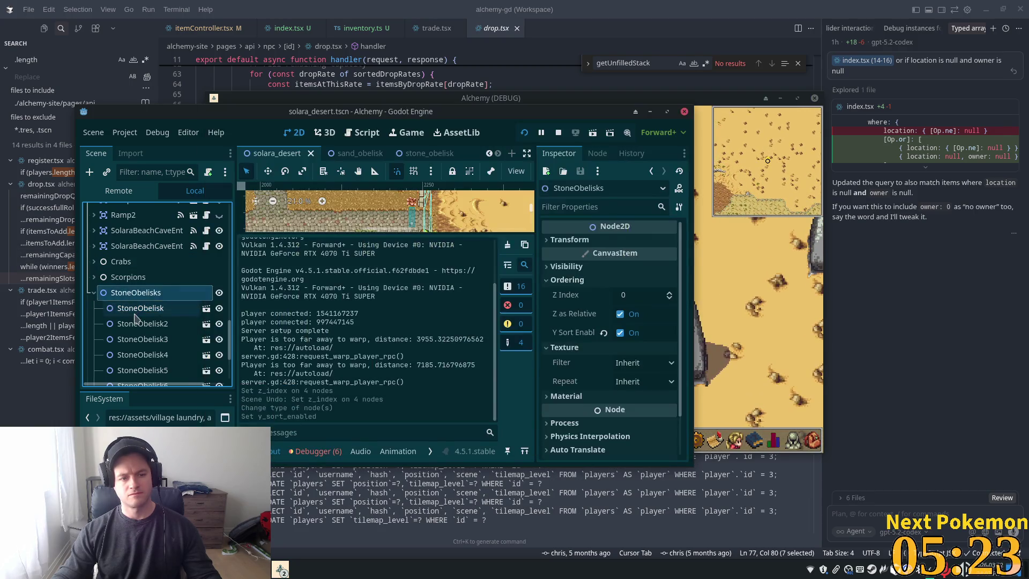
# Set the stone_obelisk root's Z Index to 10 and playtest walking the player past it.
pyautogui.click(135, 311)
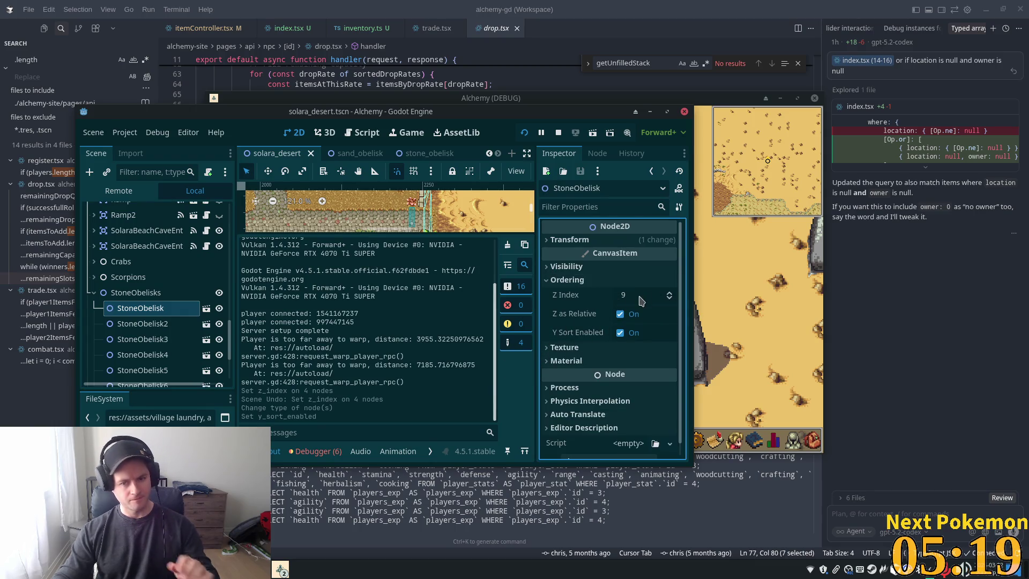
pyautogui.click(423, 154)
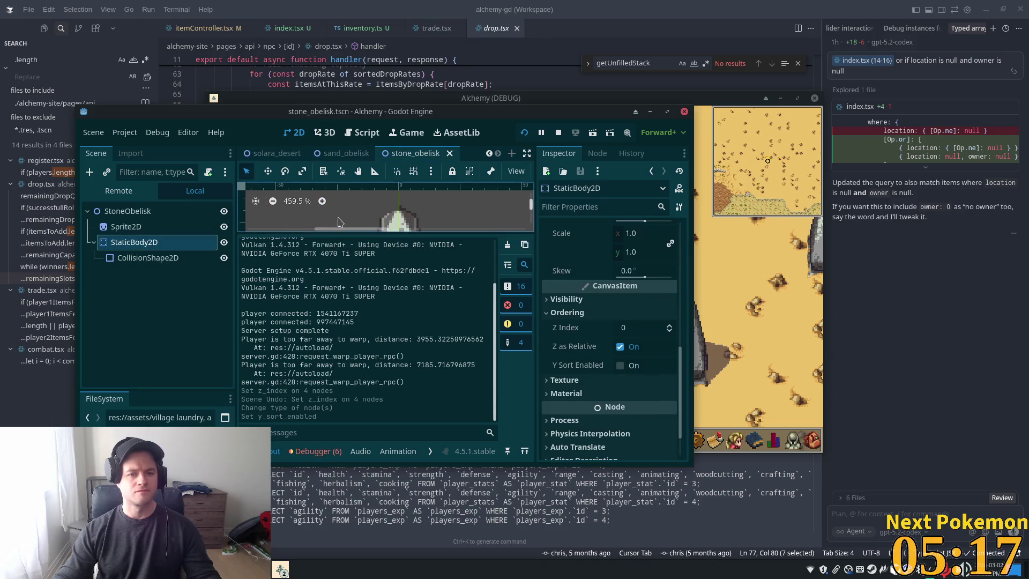
pyautogui.click(197, 214)
pyautogui.click(641, 298)
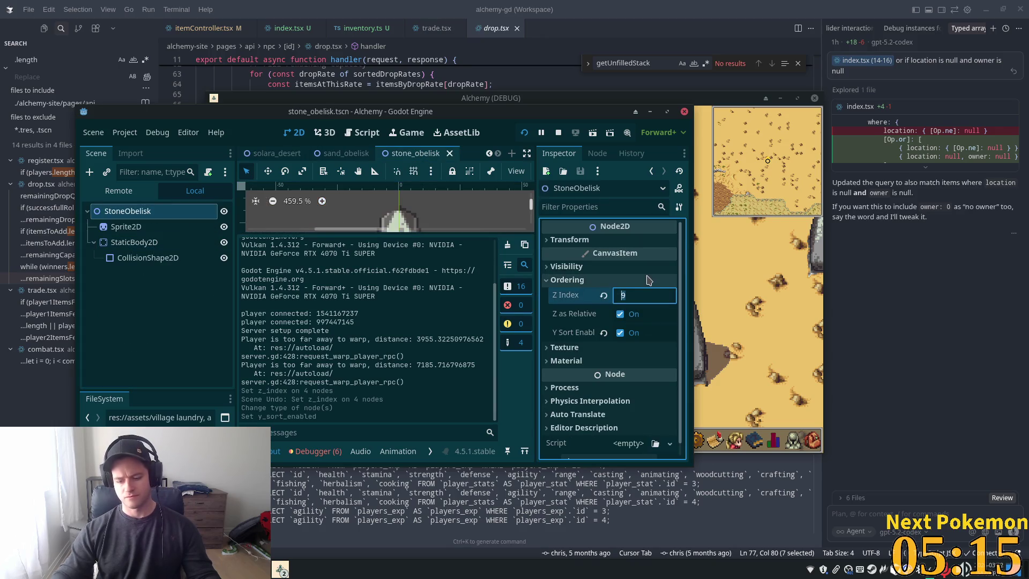
pyautogui.press('Return')
pyautogui.press('F5')
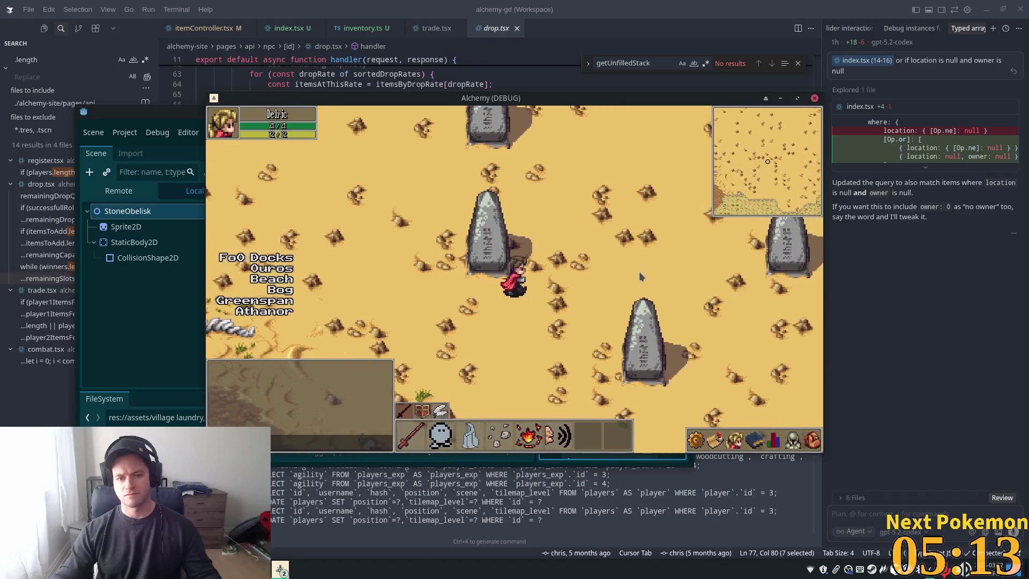
pyautogui.press('Left')
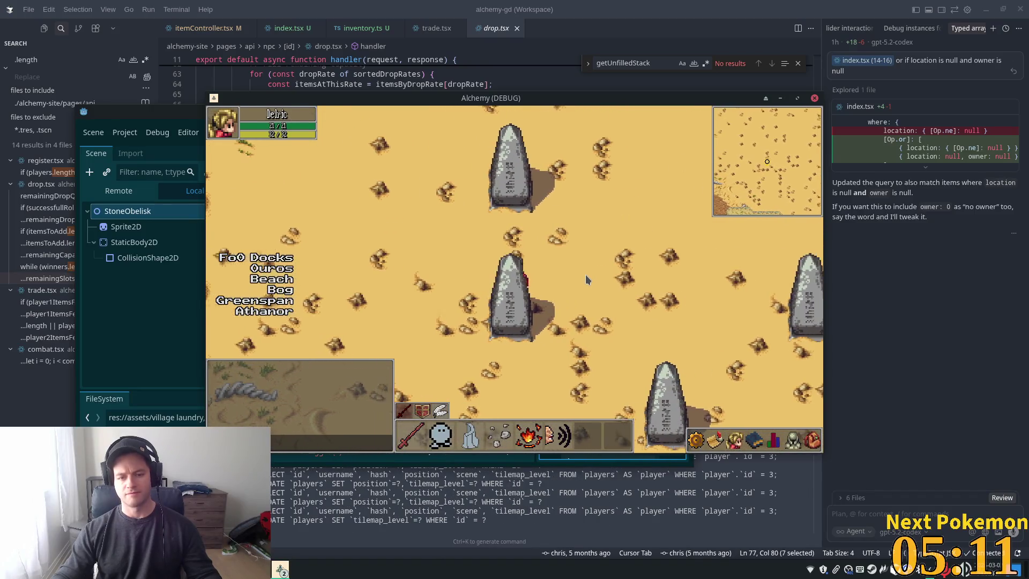
pyautogui.press('Down')
# Change the obelisk root's Z Index to 9 and playtest walking past it again.
pyautogui.hotkey('alt', 'Tab')
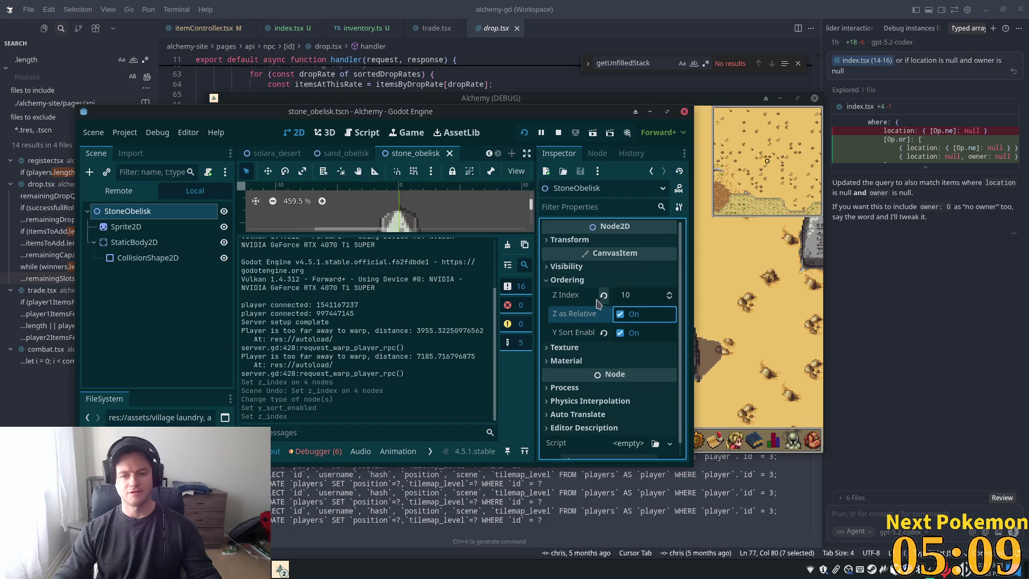
pyautogui.click(630, 293)
pyautogui.press('Return')
pyautogui.click(771, 248)
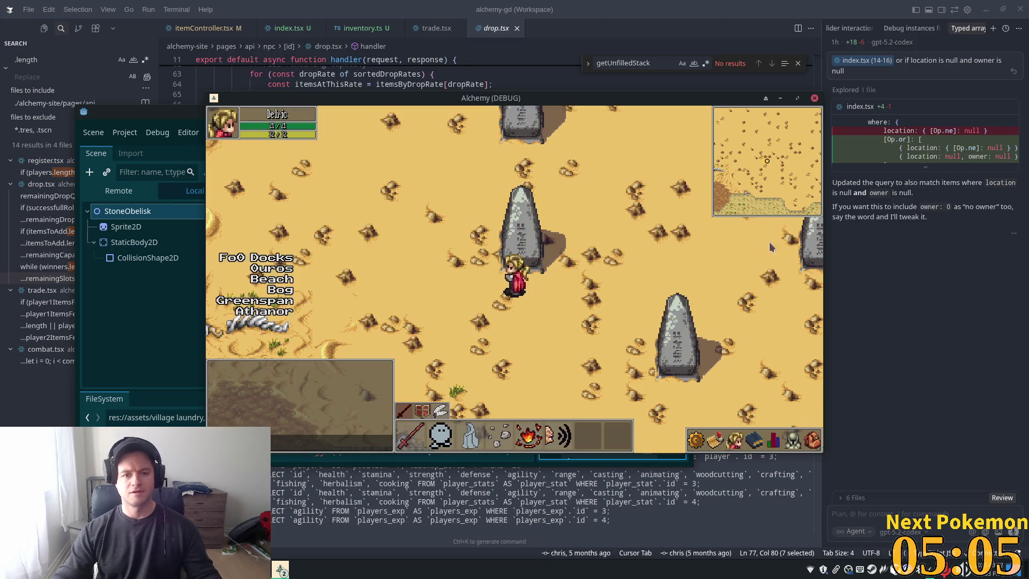
pyautogui.click(615, 284)
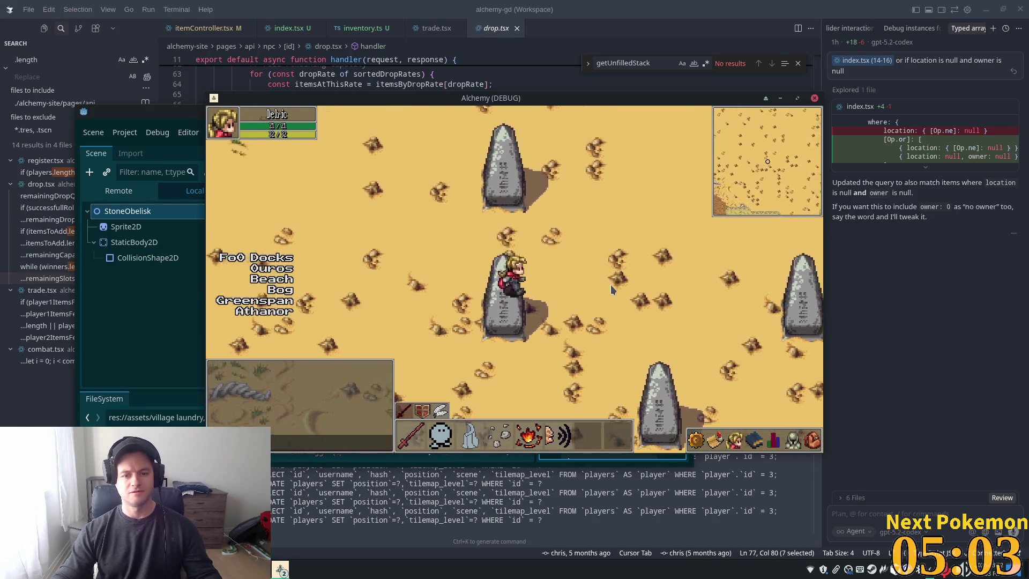
pyautogui.press('Down')
pyautogui.press('Left')
pyautogui.click(117, 228)
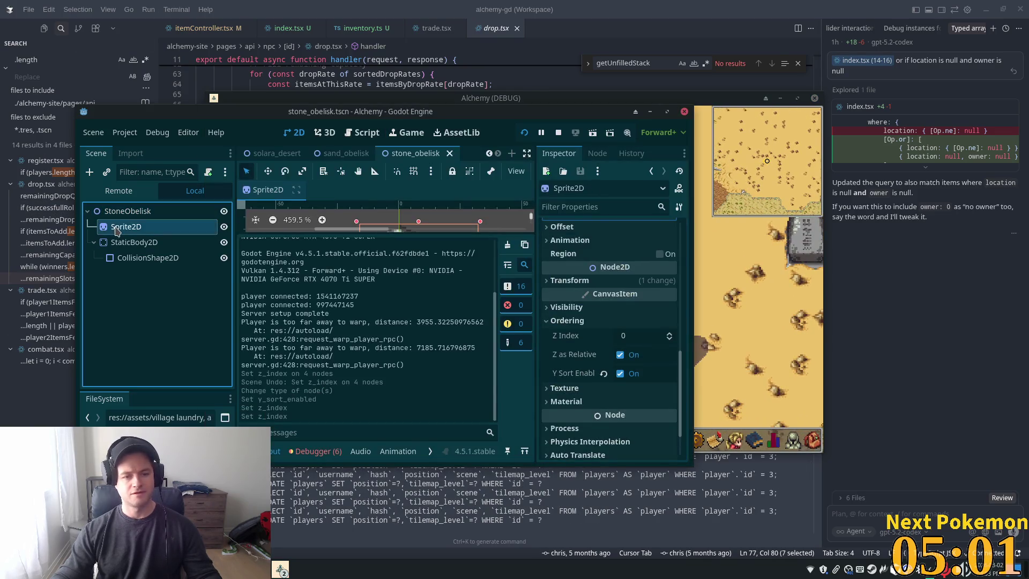
# Set the Sprite2D's Z Index to 9 and the StoneObelisk root's Z Index to 0.
pyautogui.click(634, 337)
pyautogui.write('9')
pyautogui.press('Return')
pyautogui.click(127, 210)
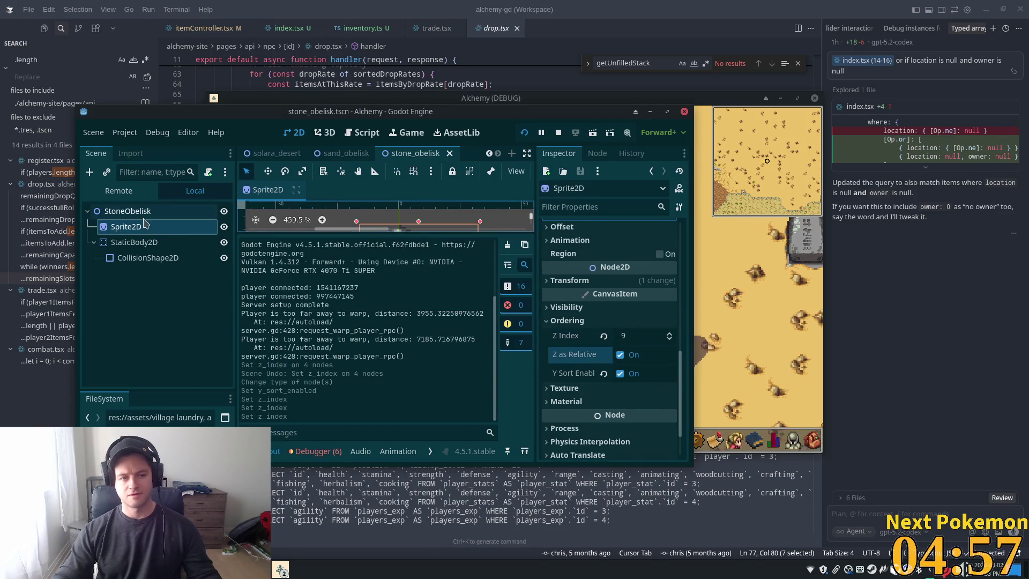
pyautogui.click(636, 300)
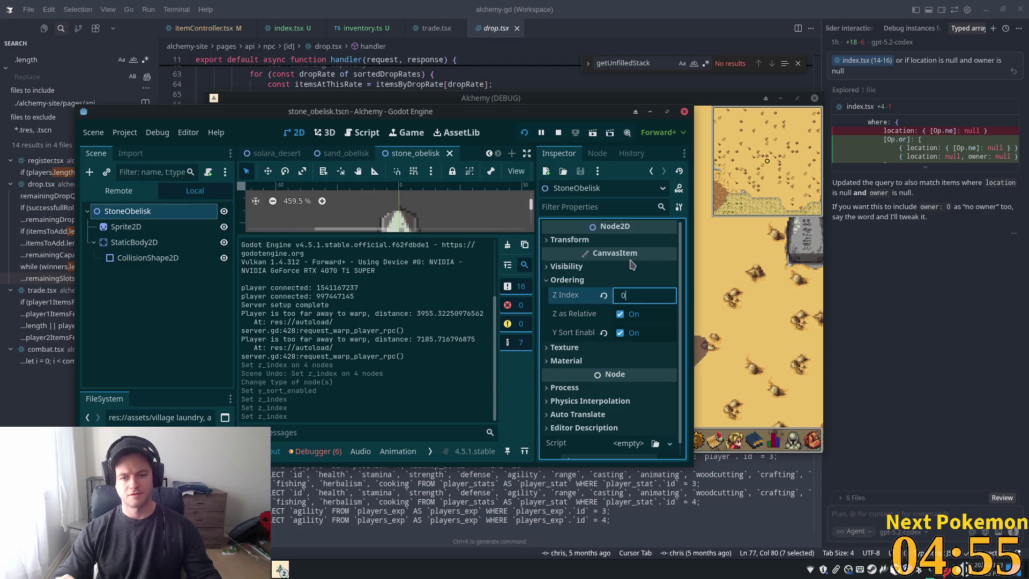
pyautogui.hotkey('alt', 'Tab')
# Walk the player up, down and left past the obelisks to test overlap.
pyautogui.press('Up')
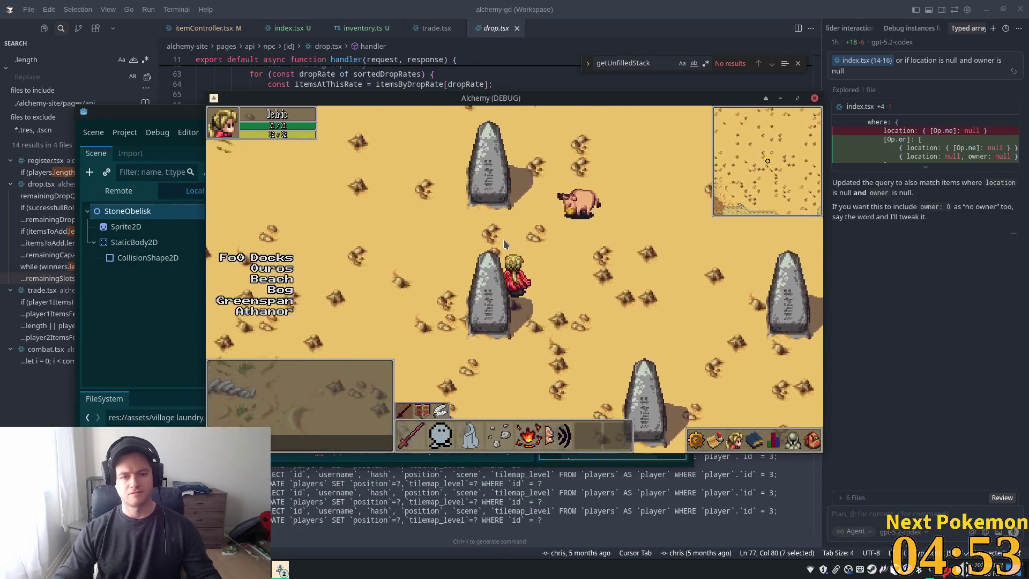
pyautogui.press('Down')
pyautogui.press('Left')
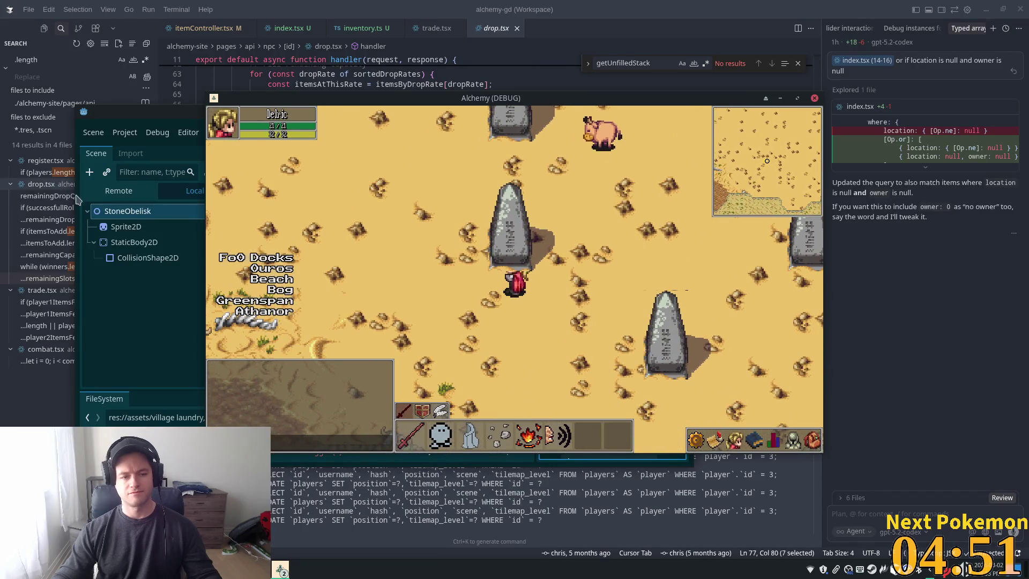
pyautogui.click(123, 230)
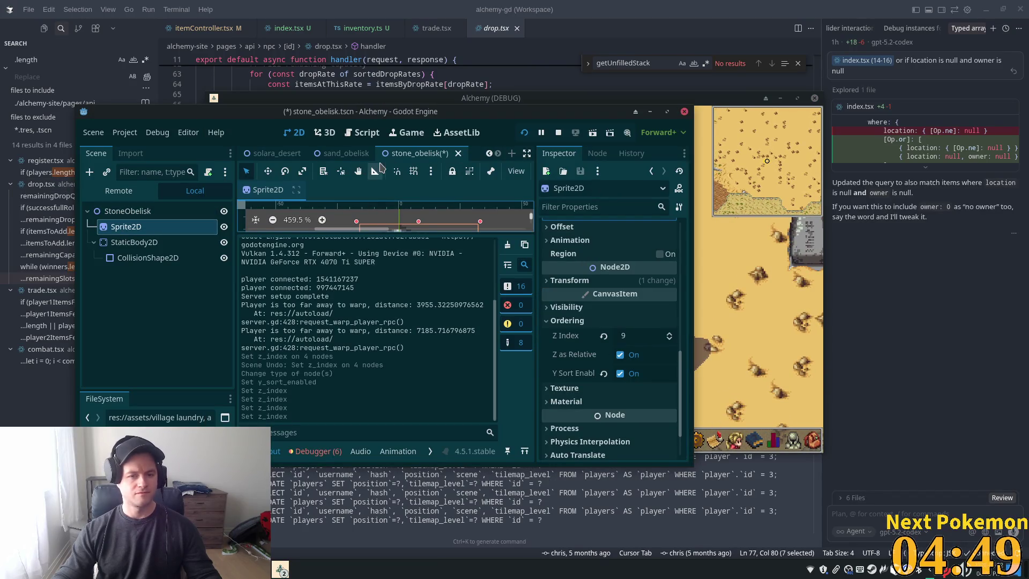
pyautogui.click(767, 252)
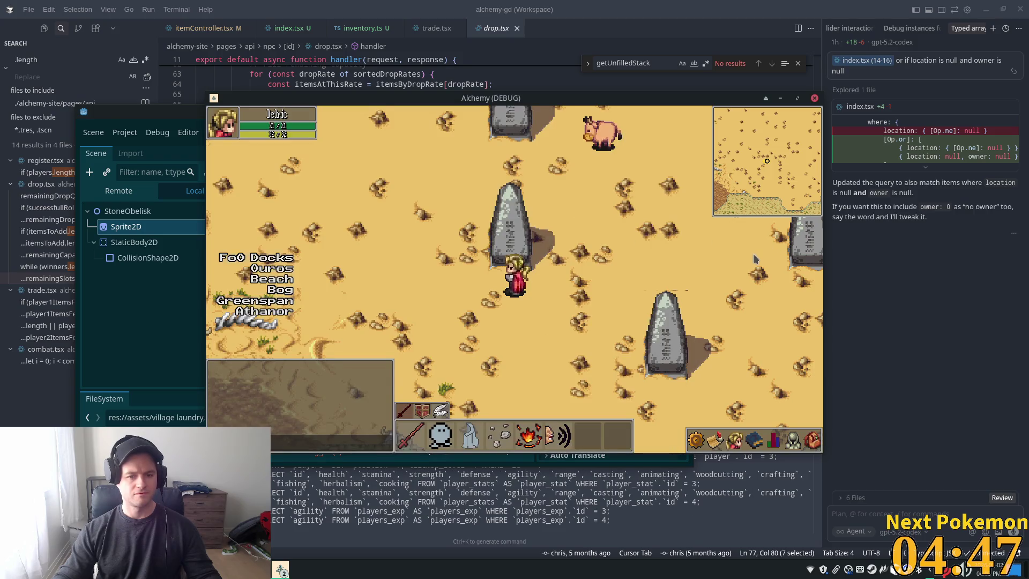
pyautogui.press('Up')
pyautogui.press('Left')
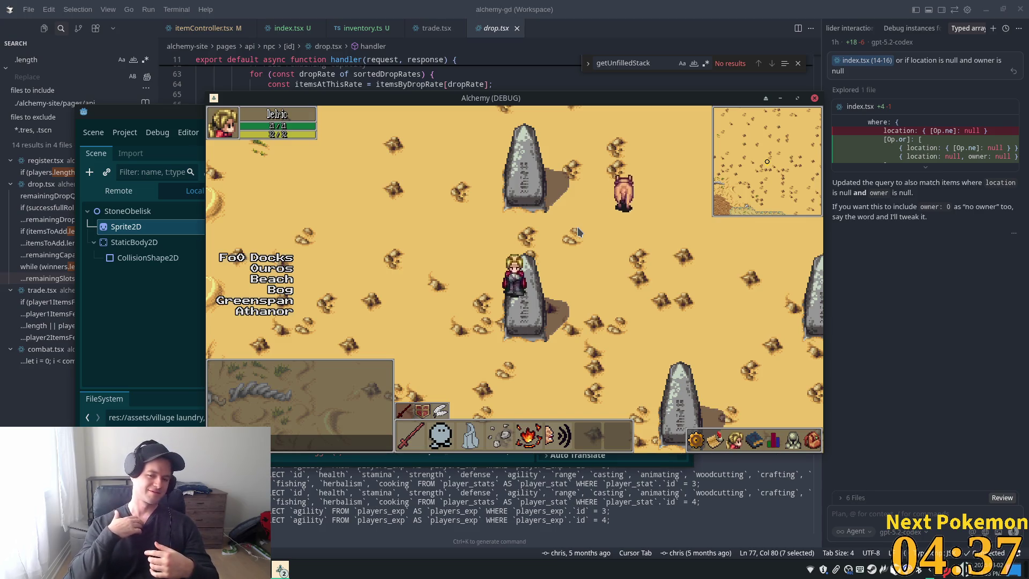
pyautogui.click(127, 211)
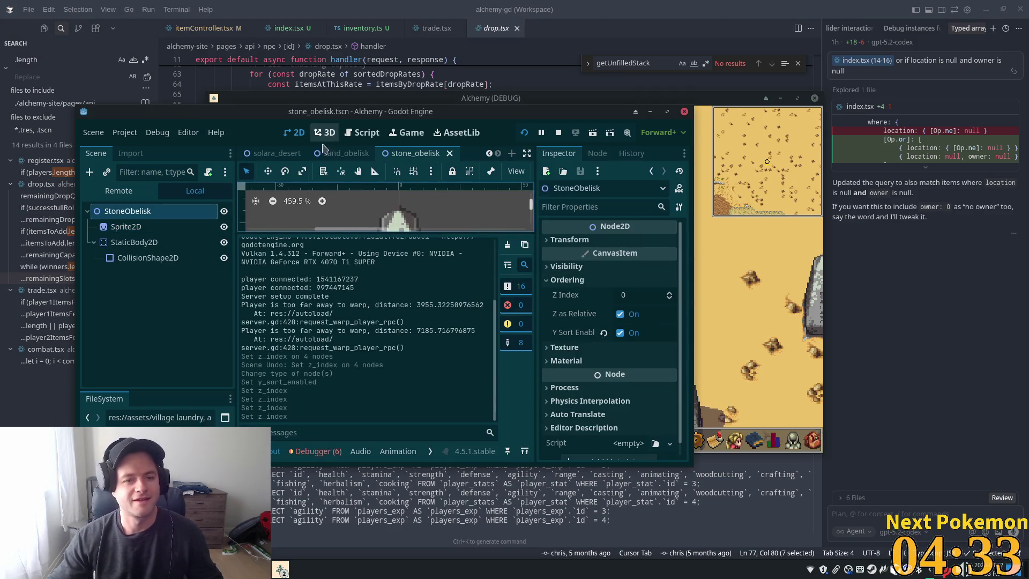
# Reposition the editor window and inspect the StoneObelisks group and its first two obelisks.
pyautogui.hotkey('ctrl', 'Tab')
pyautogui.moveTo(529, 117); pyautogui.dragTo(437, 94)
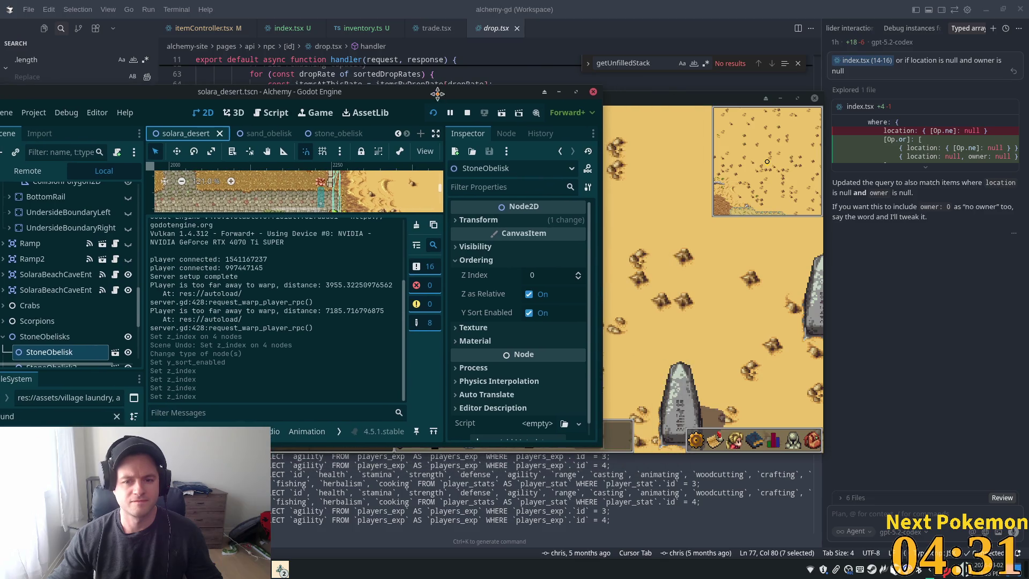
pyautogui.moveTo(688, 100); pyautogui.dragTo(990, 117)
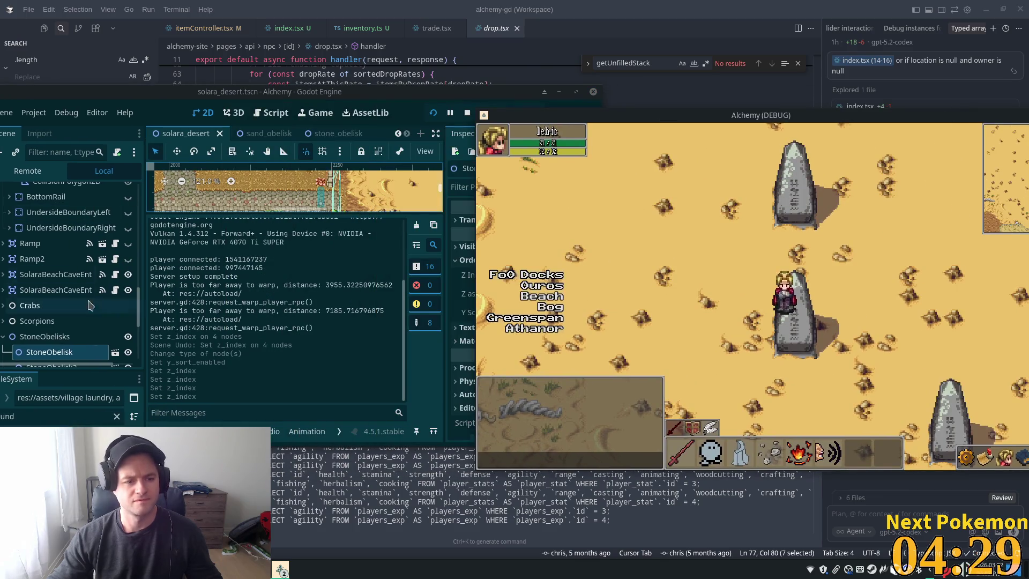
pyautogui.scroll(-3, 94, 258)
pyautogui.click(107, 270)
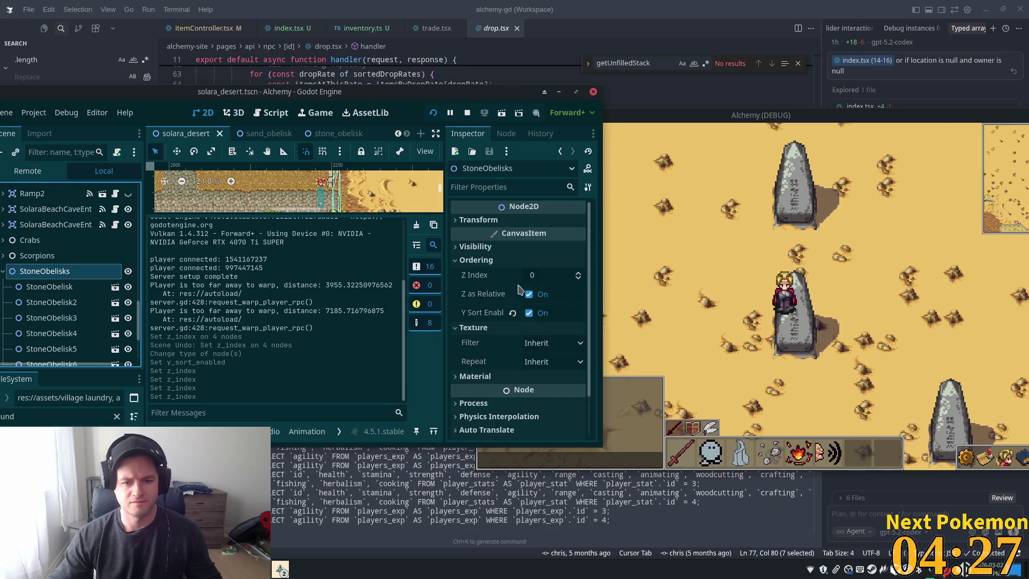
pyautogui.click(62, 292)
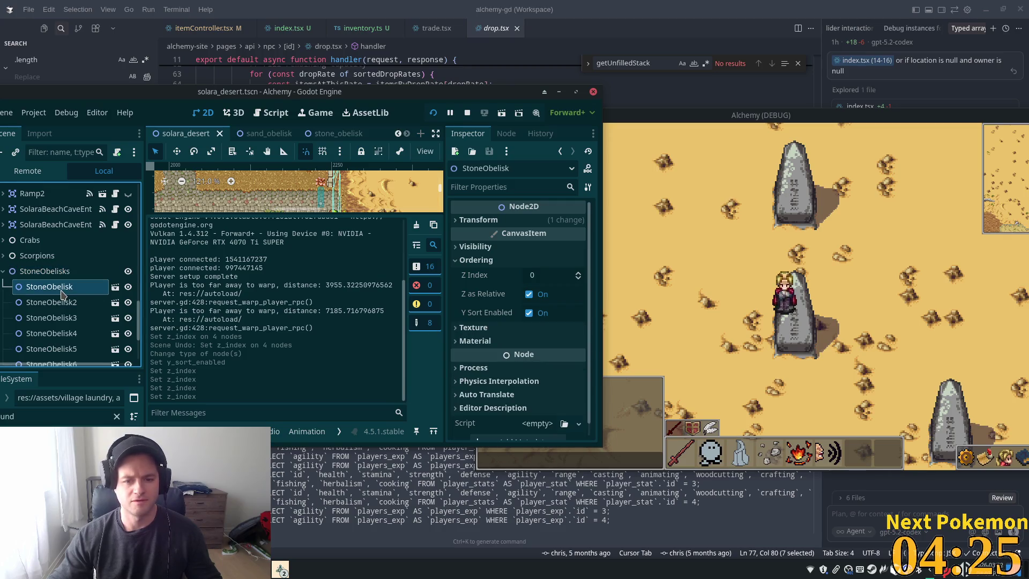
pyautogui.click(54, 304)
pyautogui.click(48, 289)
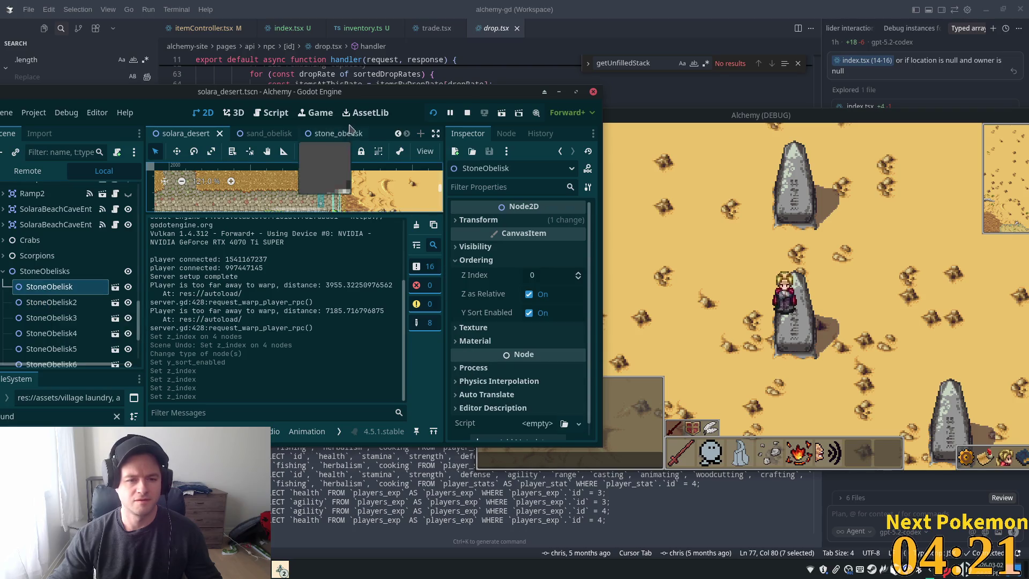
# Set the stone_obelisk root's Z Index to 9 and check the running game.
pyautogui.click(321, 134)
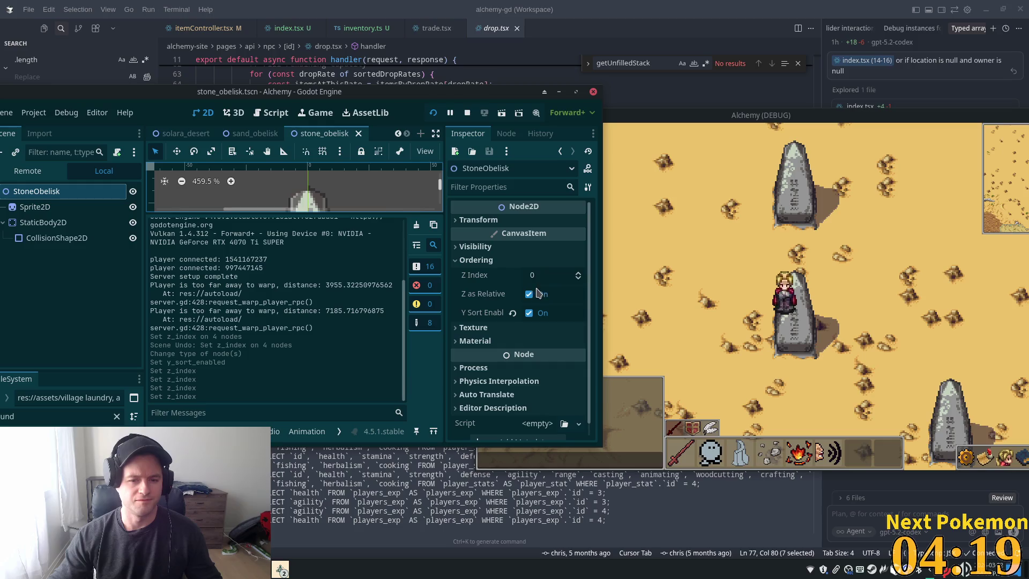
pyautogui.click(555, 268)
pyautogui.write('1')
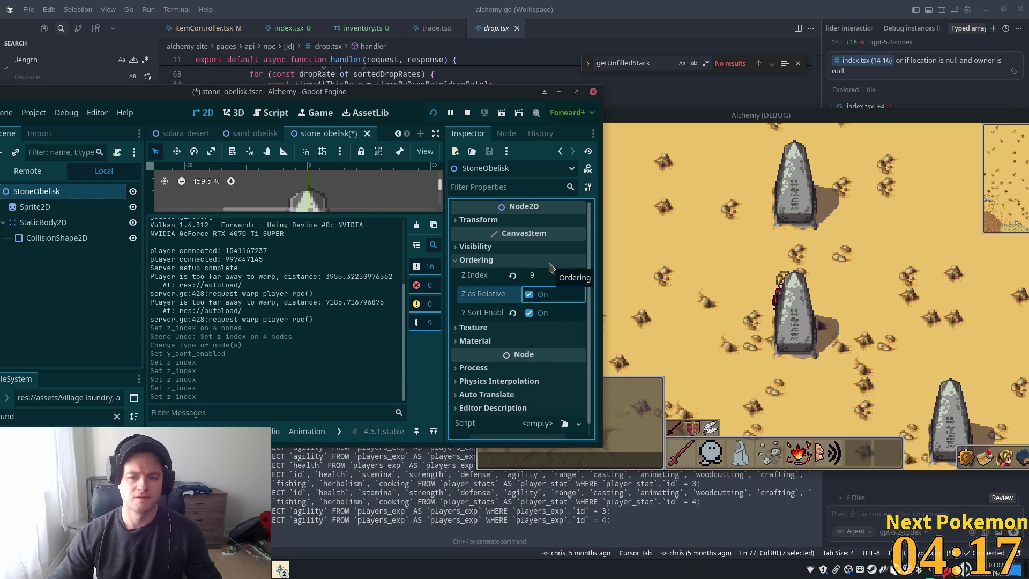
pyautogui.press('Return')
pyautogui.click(909, 328)
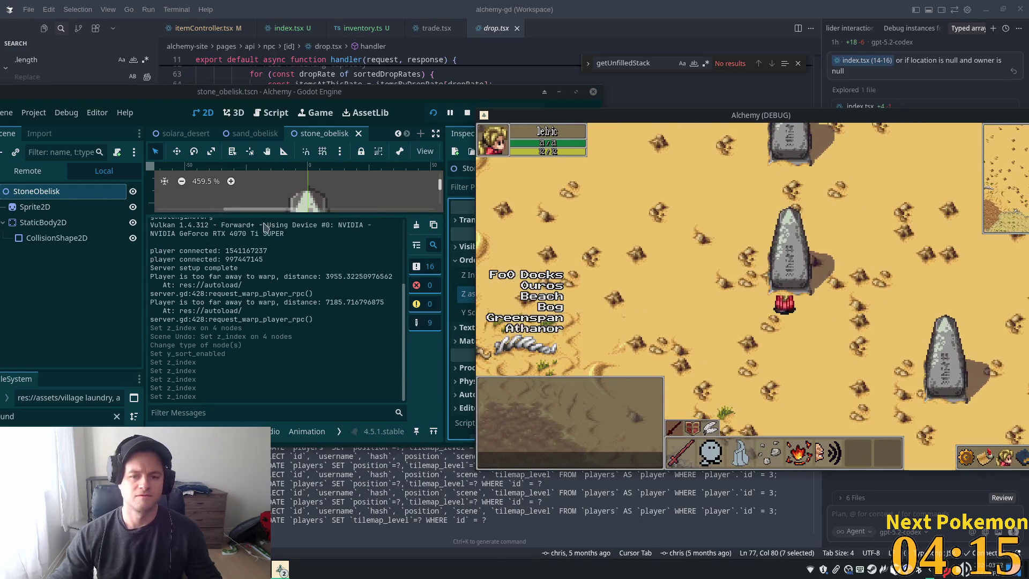
# Set the Sprite2D's Z Index to 0, playtest, and move the editor window back right.
pyautogui.click(75, 209)
pyautogui.click(541, 316)
pyautogui.write('0')
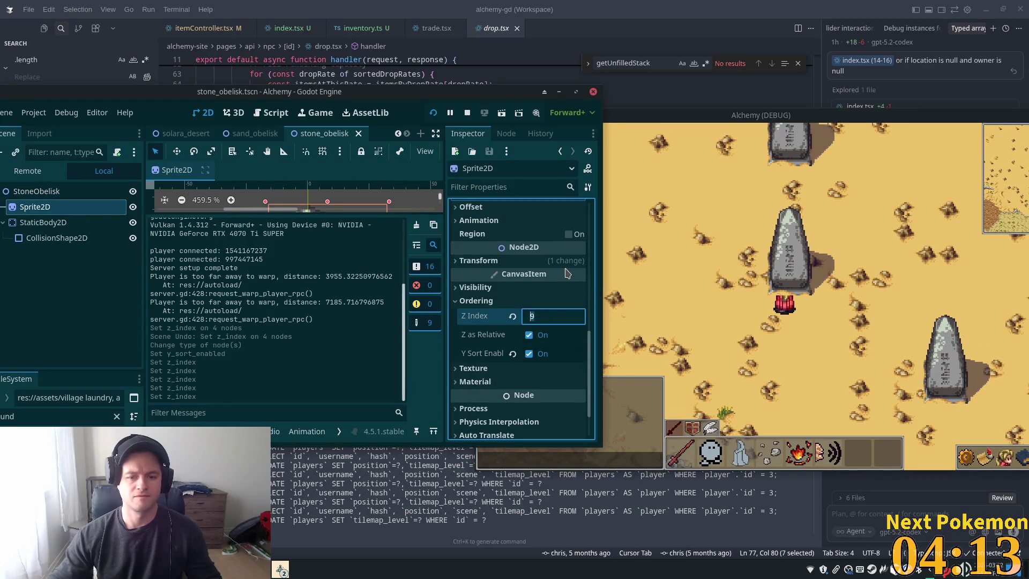
pyautogui.press('Tab')
pyautogui.click(817, 271)
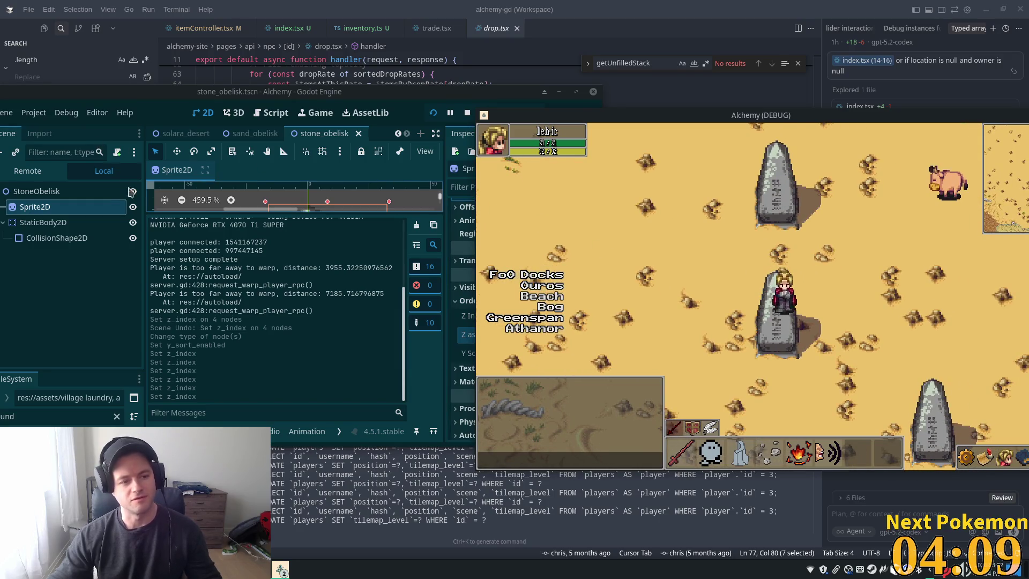
pyautogui.moveTo(223, 97); pyautogui.dragTo(336, 108)
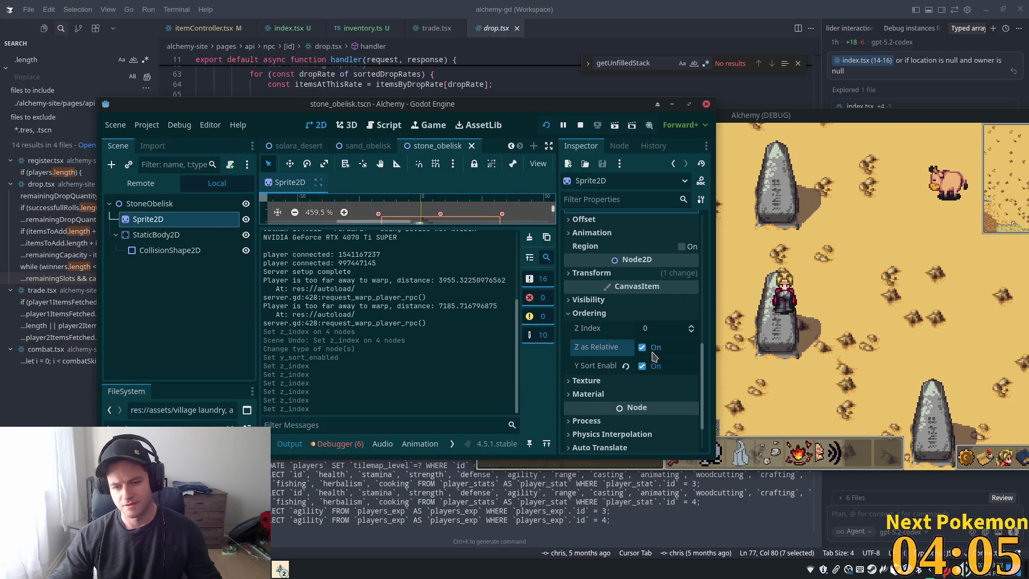
# Toggle Z as Relative on and off for Sprite2D and the StoneObelisk root, saving each time.
pyautogui.click(651, 351)
pyautogui.hotkey('ctrl', 's')
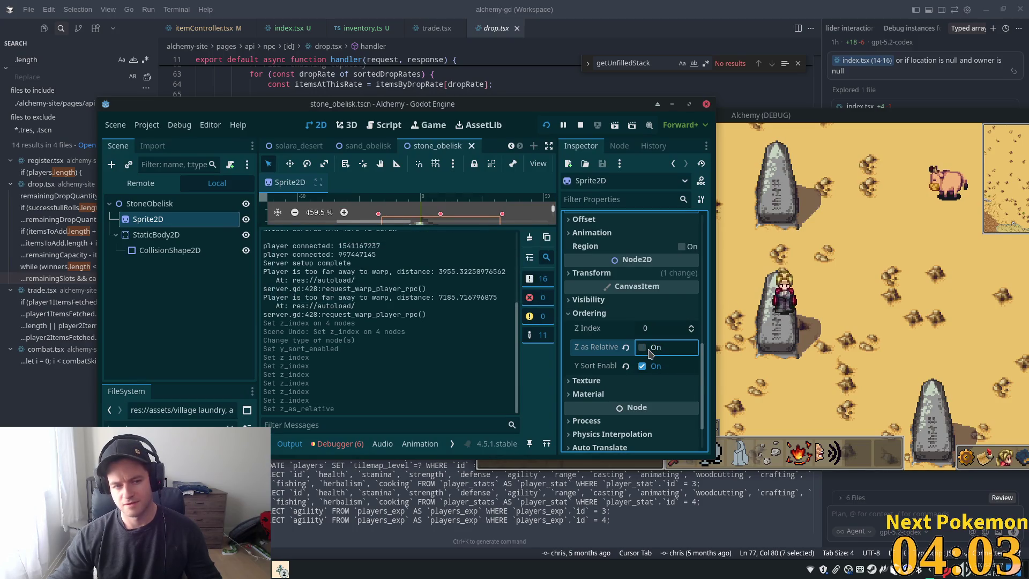
pyautogui.click(650, 353)
pyautogui.hotkey('ctrl', 's')
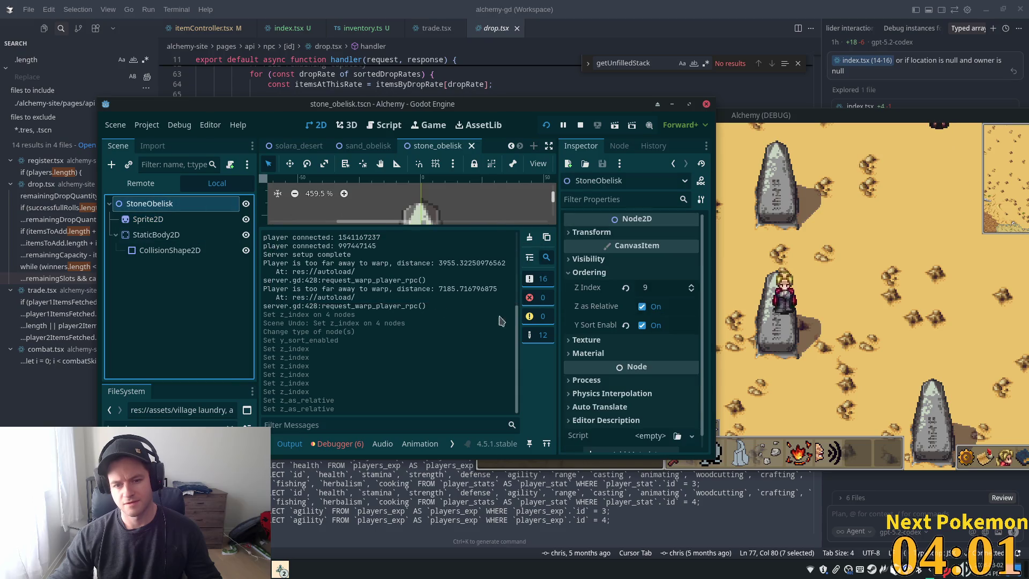
pyautogui.click(643, 306)
pyautogui.hotkey('ctrl', 's')
pyautogui.click(642, 306)
pyautogui.hotkey('ctrl', 's')
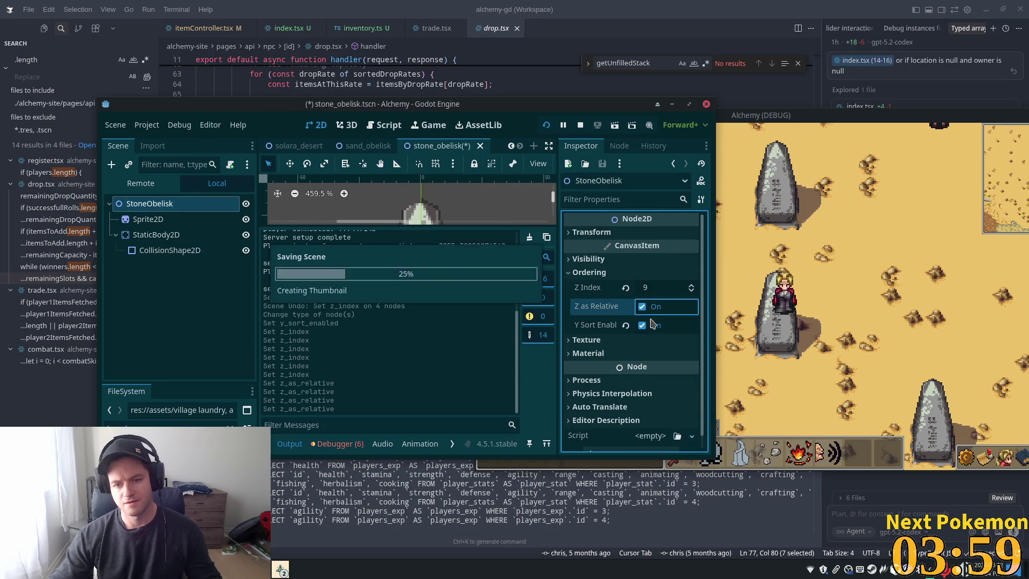
# In solara_desert, toggle Z as Relative on StoneObelisks and save the desert scene.
pyautogui.click(299, 145)
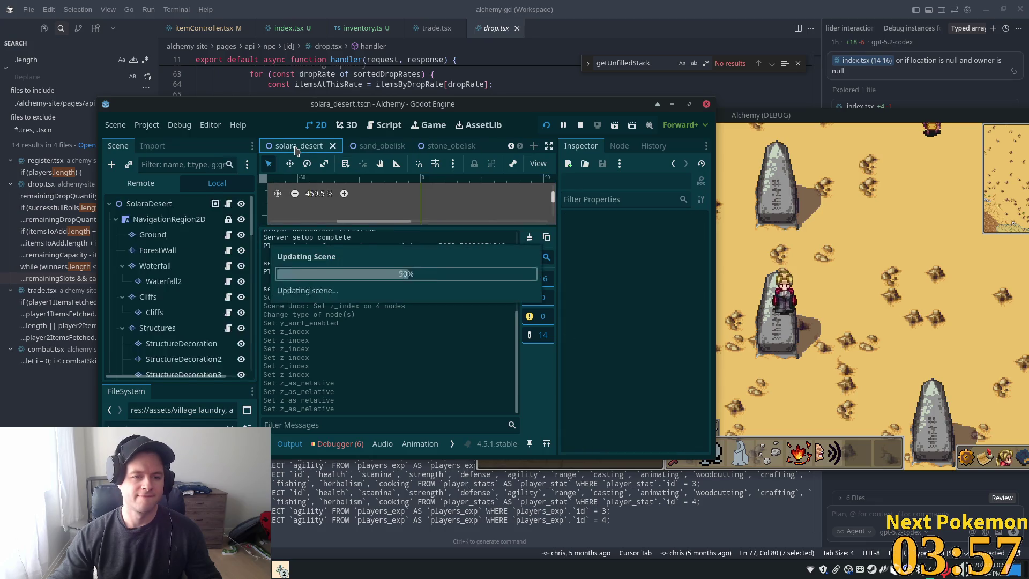
pyautogui.click(172, 350)
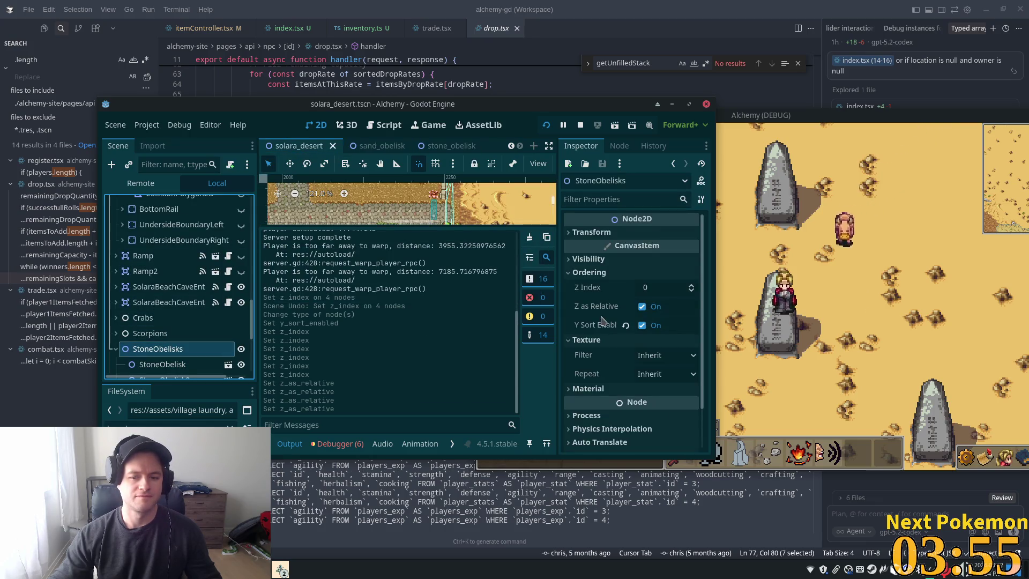
pyautogui.click(642, 306)
pyautogui.hotkey('ctrl', 's')
pyautogui.click(643, 307)
pyautogui.hotkey('ctrl', 's')
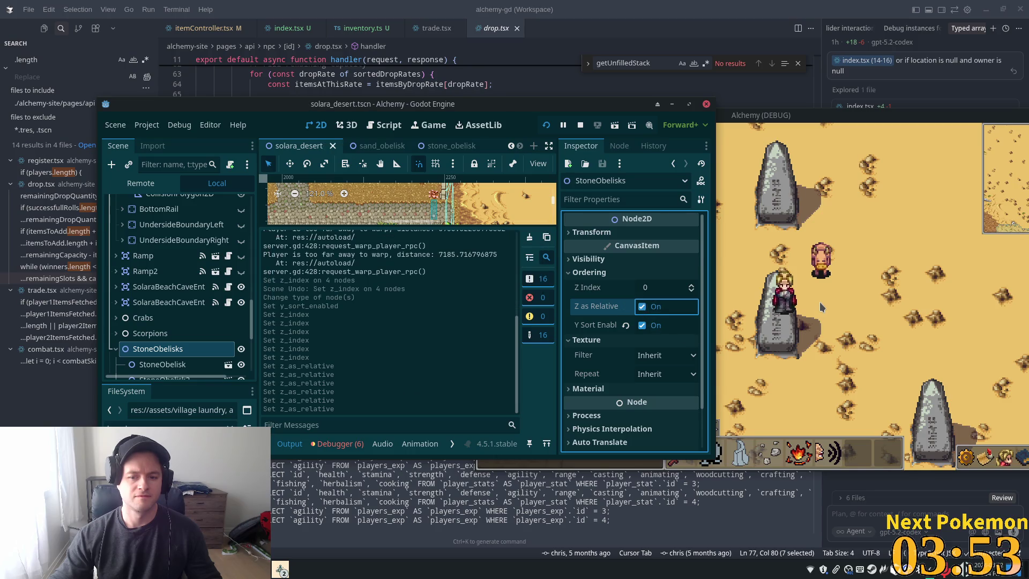
# Check the running game, then expand StoneObelisks and select the first StoneObelisk.
pyautogui.click(812, 308)
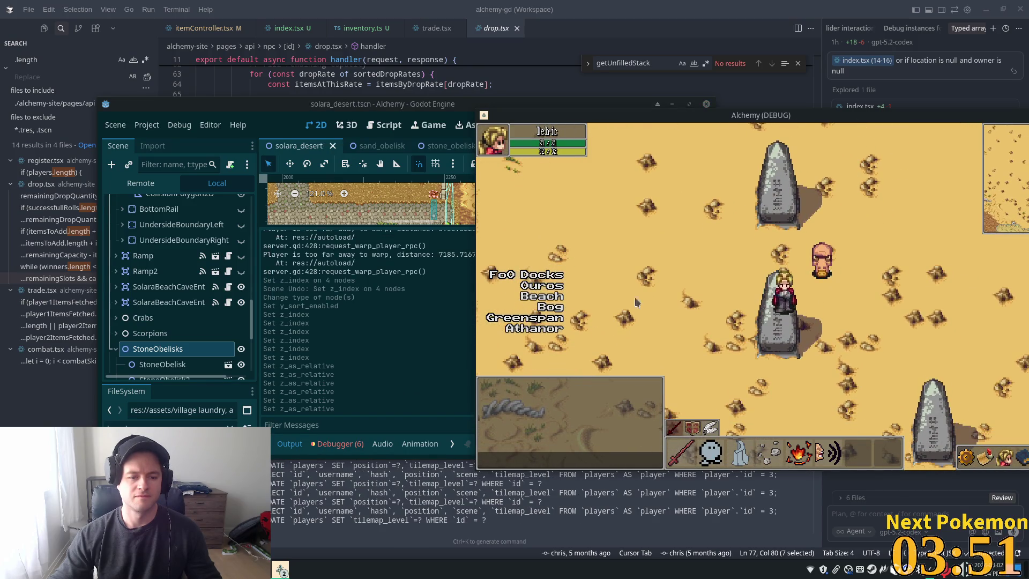
pyautogui.click(147, 351)
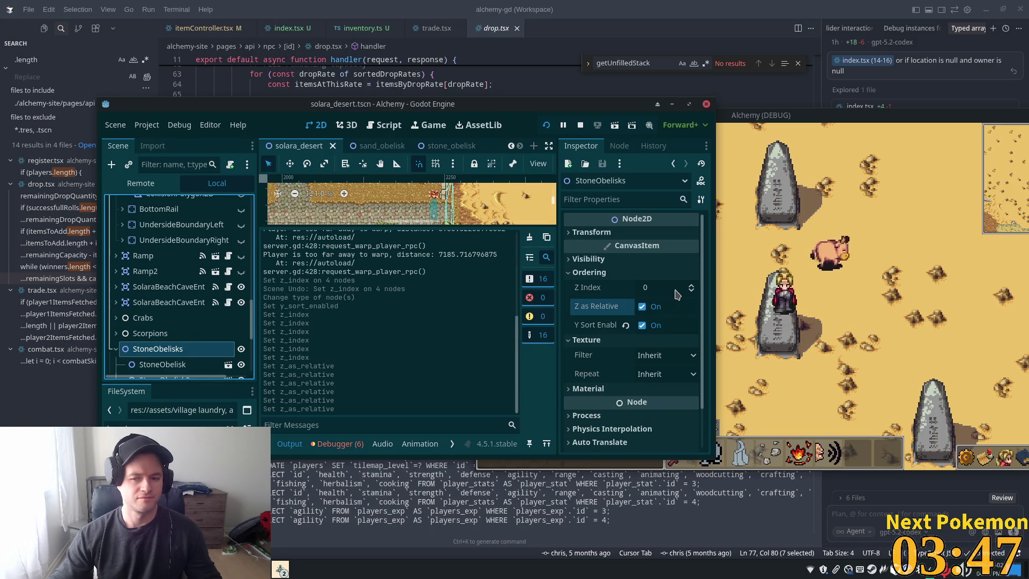
pyautogui.hotkey('alt', 'Tab')
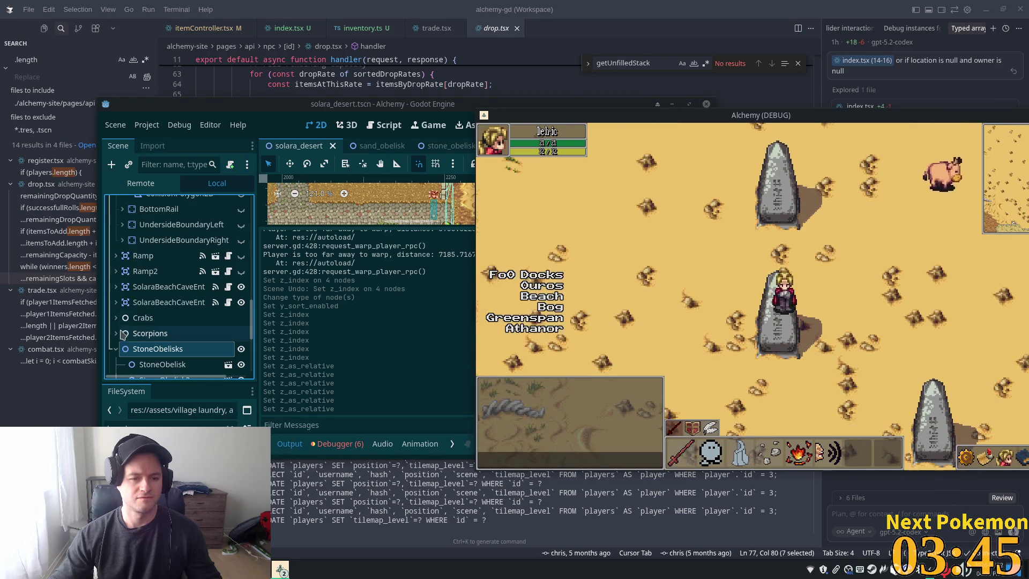
pyautogui.click(123, 334)
pyautogui.click(134, 349)
pyautogui.scroll(-2, 155, 343)
pyautogui.click(159, 325)
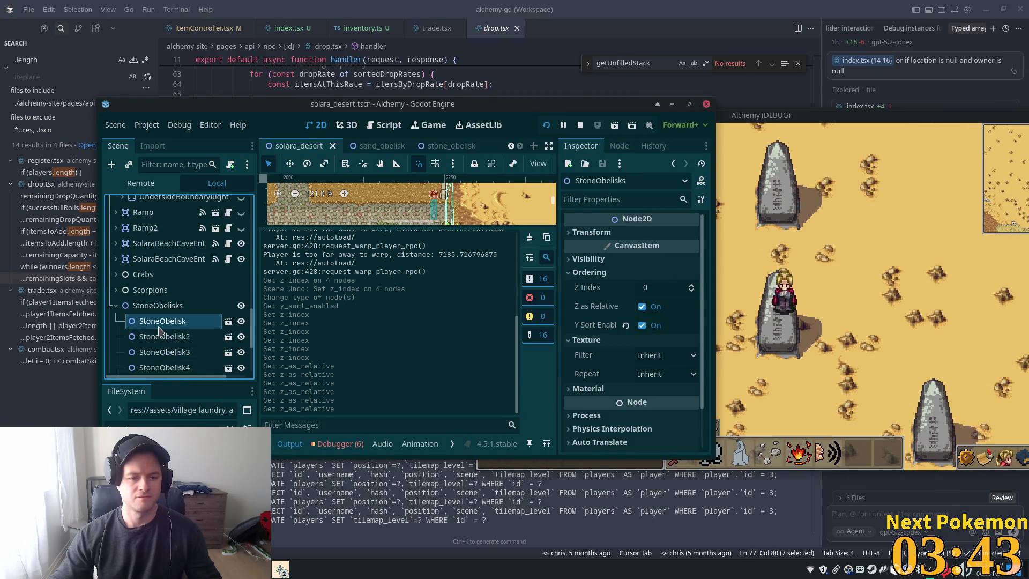
# Select StoneObelisk through StoneObelisk6, drag them out of StoneObelisks, and save solara_desert.
pyautogui.hotkey('alt', 'Tab')
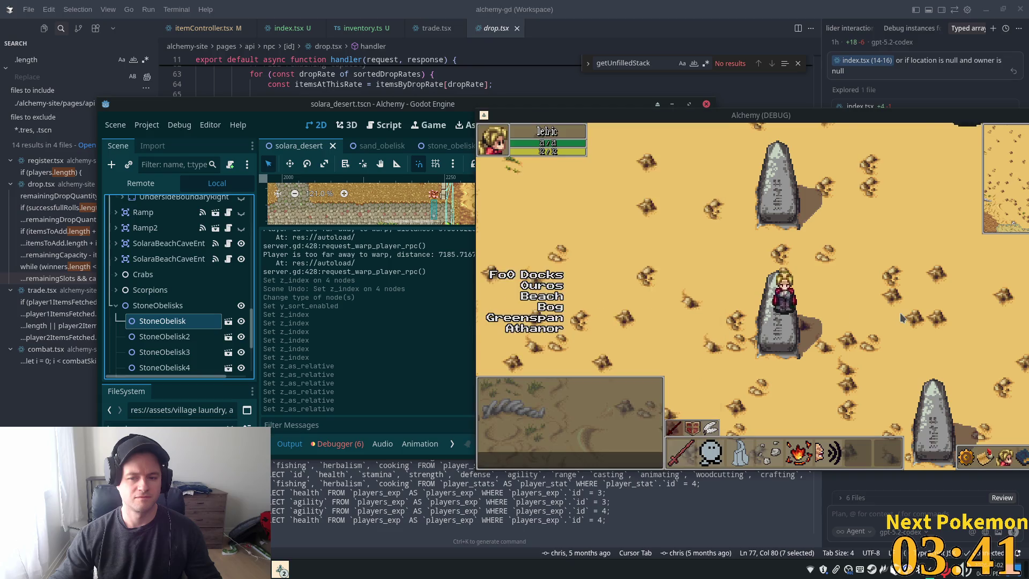
pyautogui.click(350, 323)
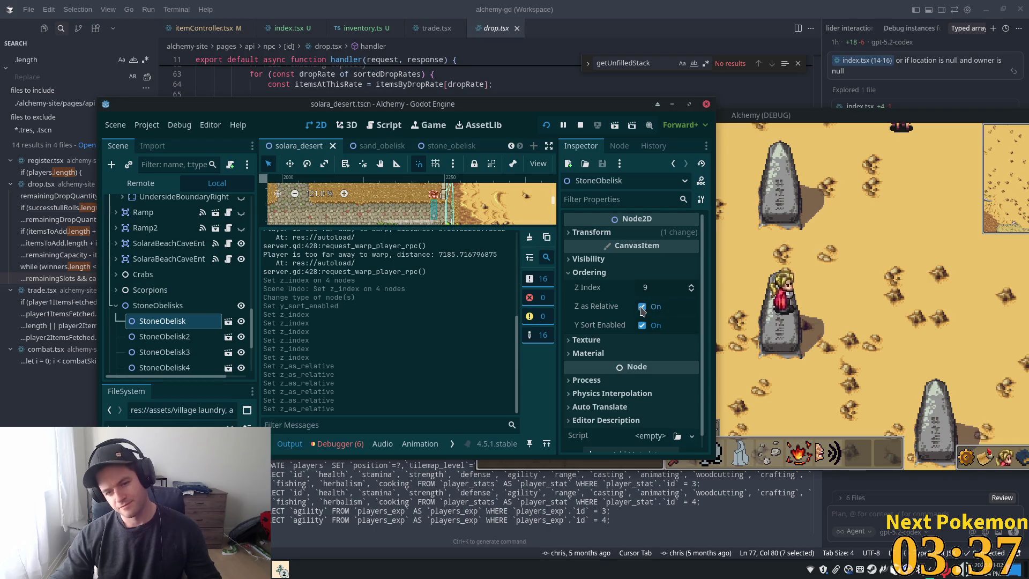
pyautogui.click(172, 307)
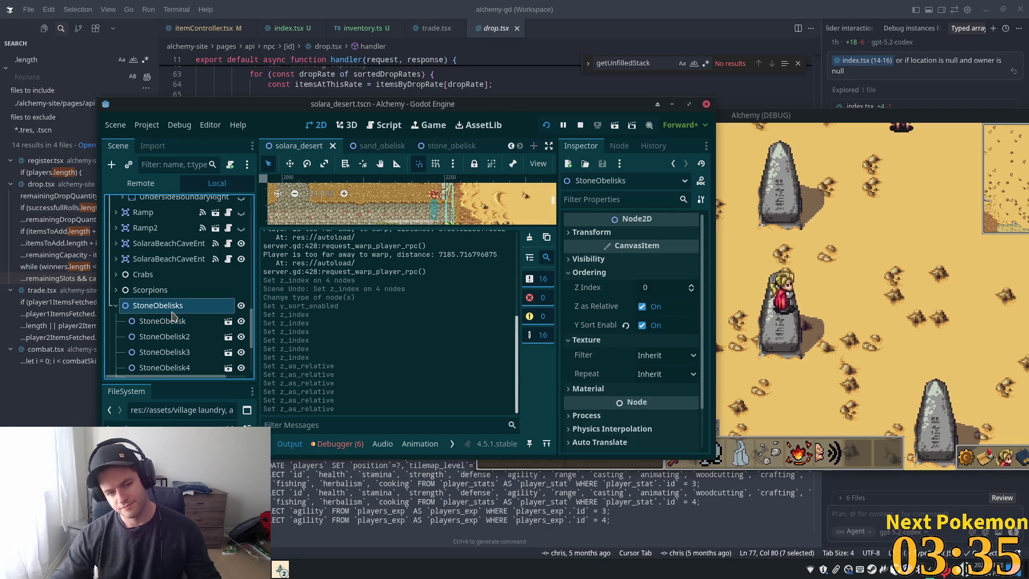
pyautogui.scroll(-3, 171, 308)
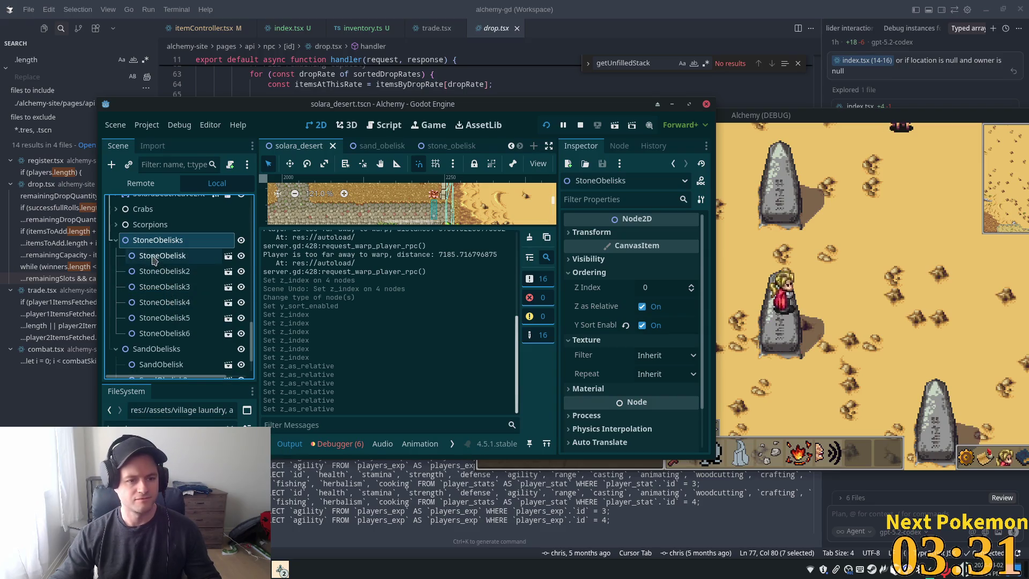
pyautogui.click(161, 255)
pyautogui.keyDown('shift'); pyautogui.click(156, 333); pyautogui.keyUp('shift')
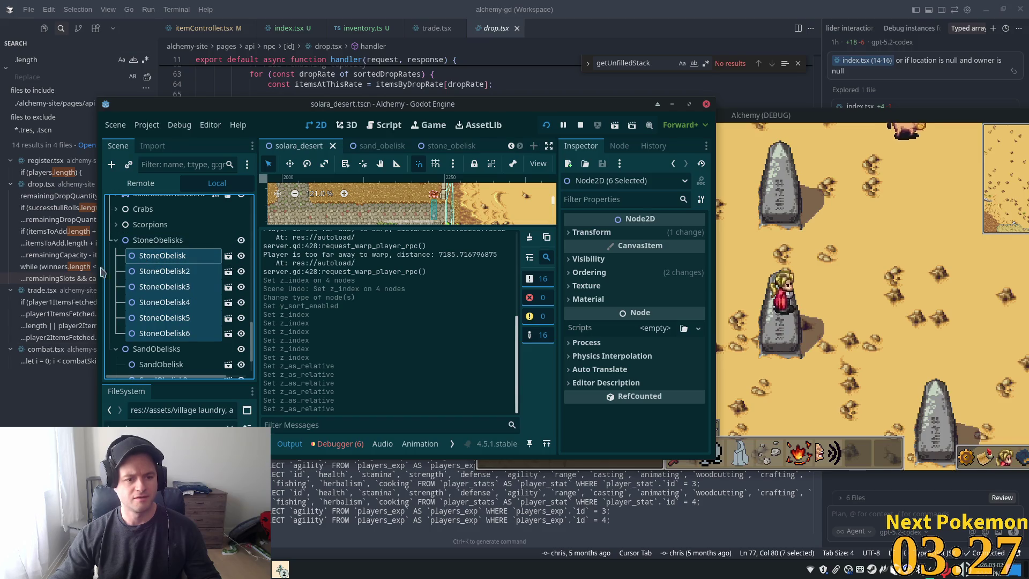
pyautogui.click(115, 349)
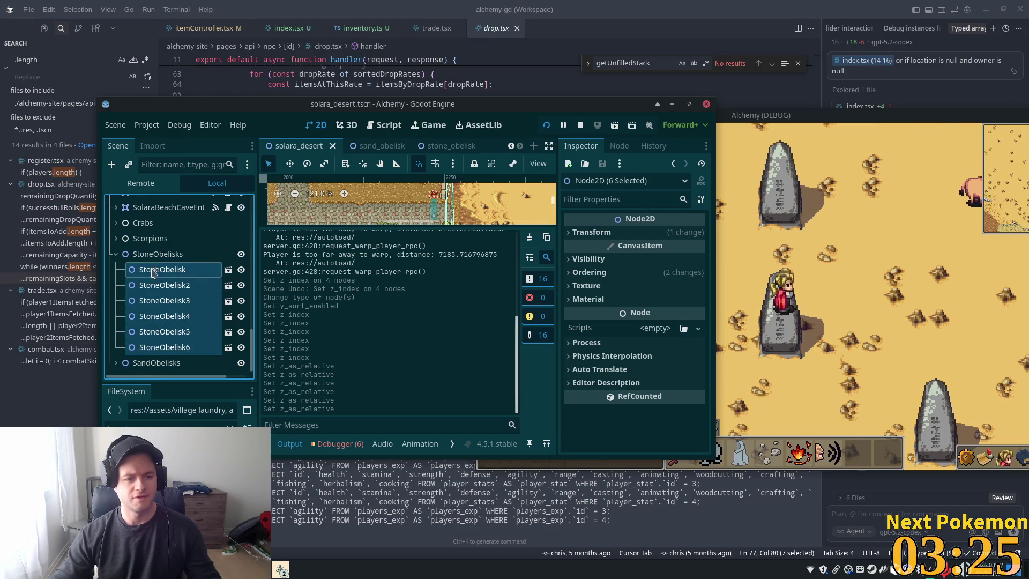
pyautogui.moveTo(154, 397); pyautogui.dragTo(135, 370)
pyautogui.hotkey('ctrl', 's')
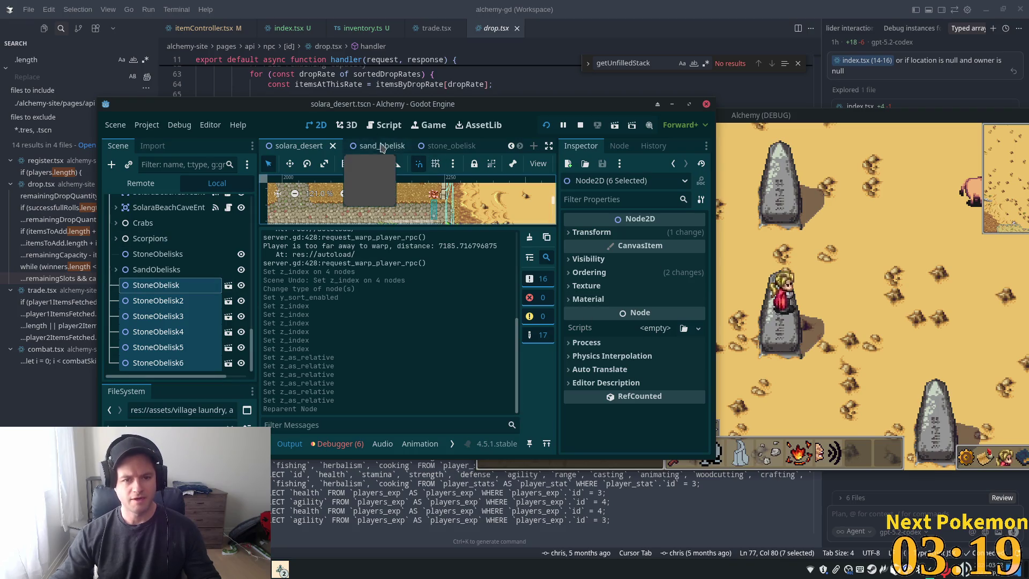
pyautogui.click(438, 145)
# Set the stone_obelisk root's Z Index to 10.
pyautogui.click(644, 287)
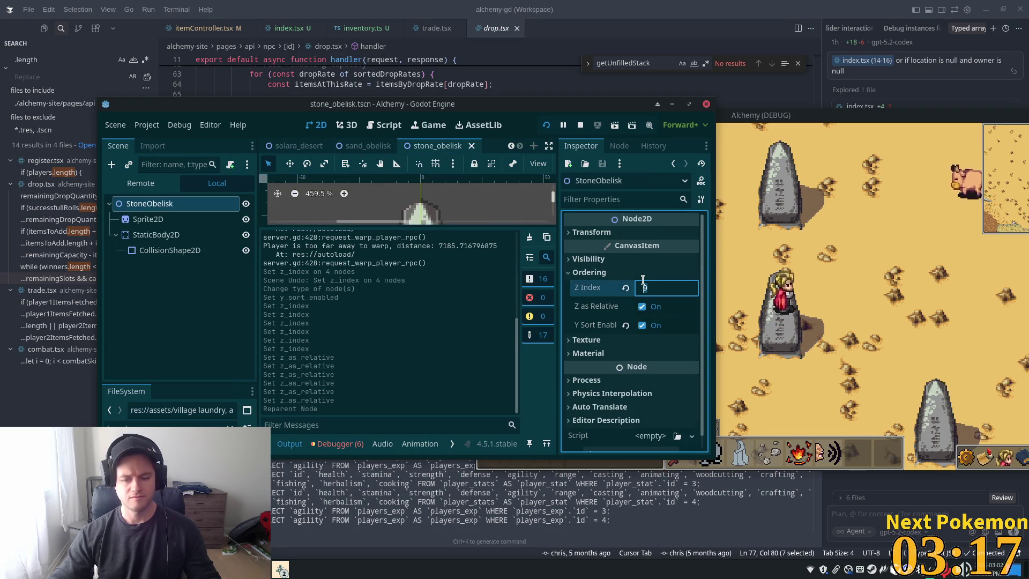
pyautogui.write('10')
pyautogui.press('Tab')
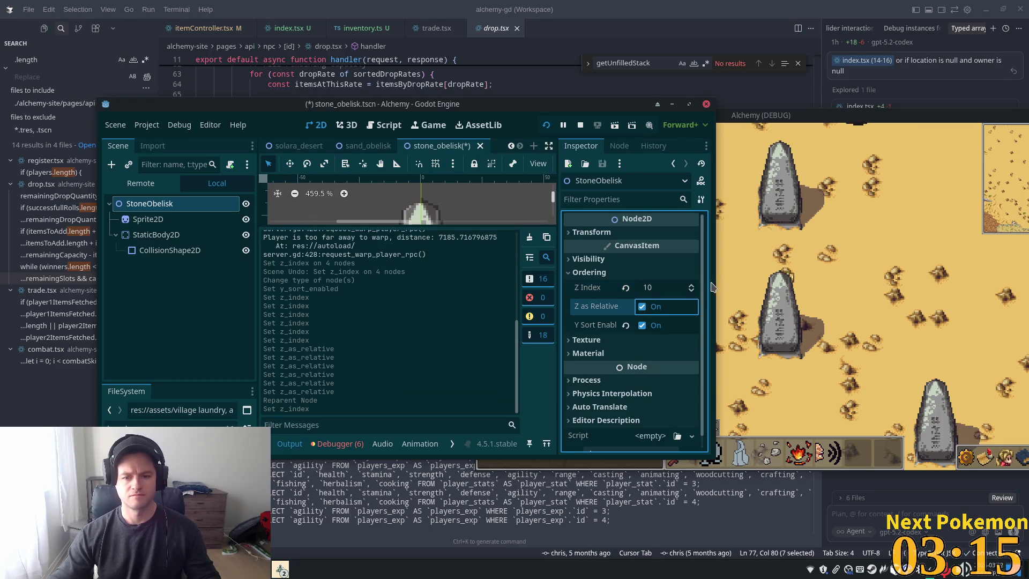
pyautogui.click(299, 145)
# Walk the player behind the middle obelisk, then drag the six obelisks back into StoneObelisks.
pyautogui.click(834, 293)
pyautogui.press('Up')
pyautogui.press('Down')
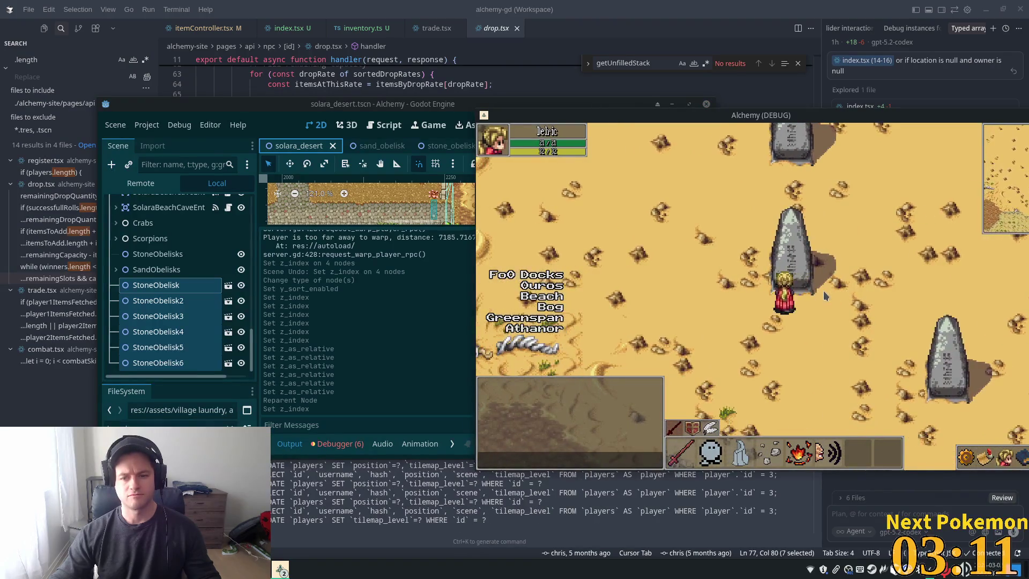
pyautogui.press('Left')
pyautogui.press('Up')
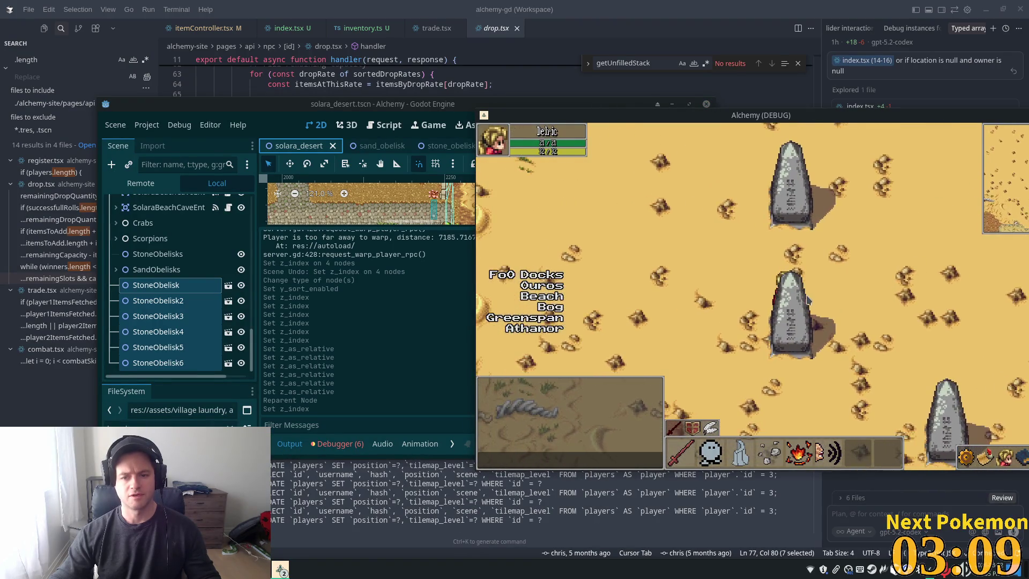
pyautogui.click(156, 291)
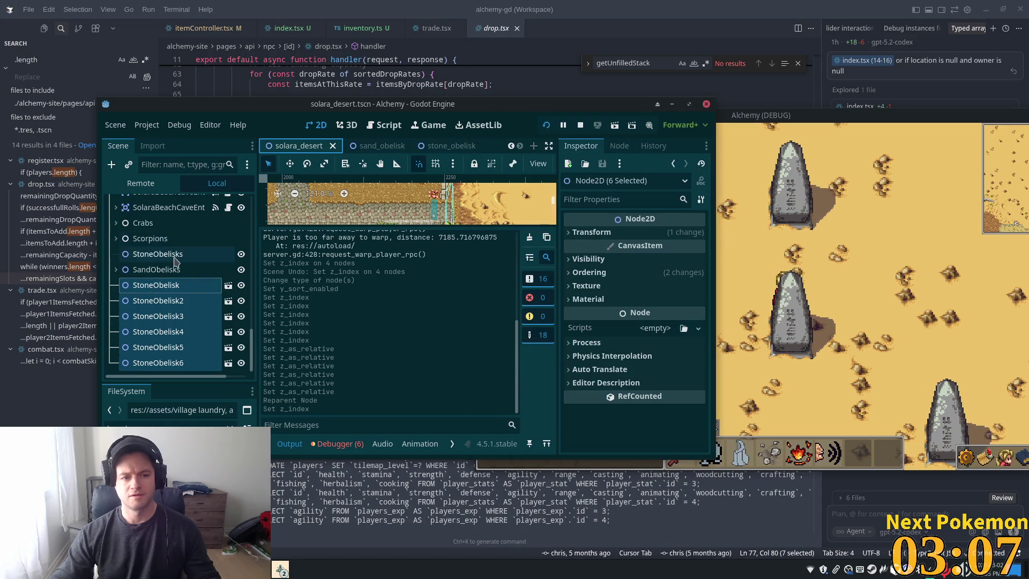
pyautogui.moveTo(155, 291); pyautogui.dragTo(158, 254)
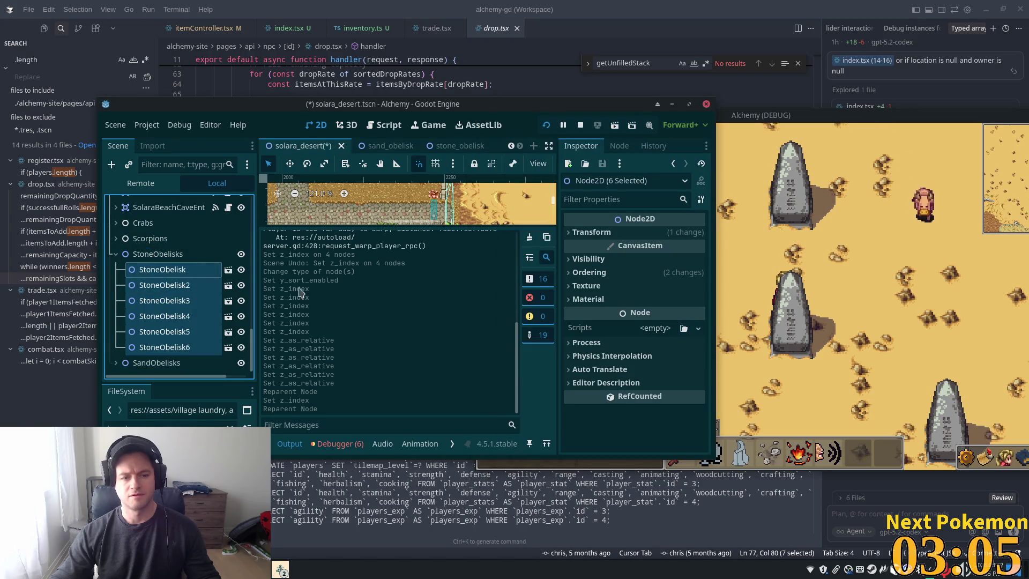
# Restart the game as host and bring the desert game window forward.
pyautogui.click(545, 128)
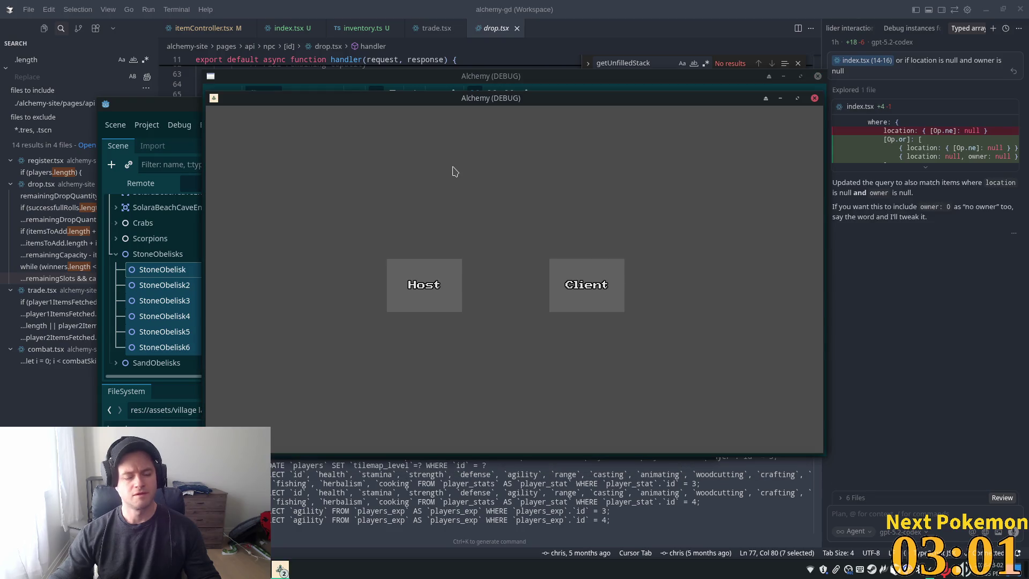
pyautogui.click(399, 263)
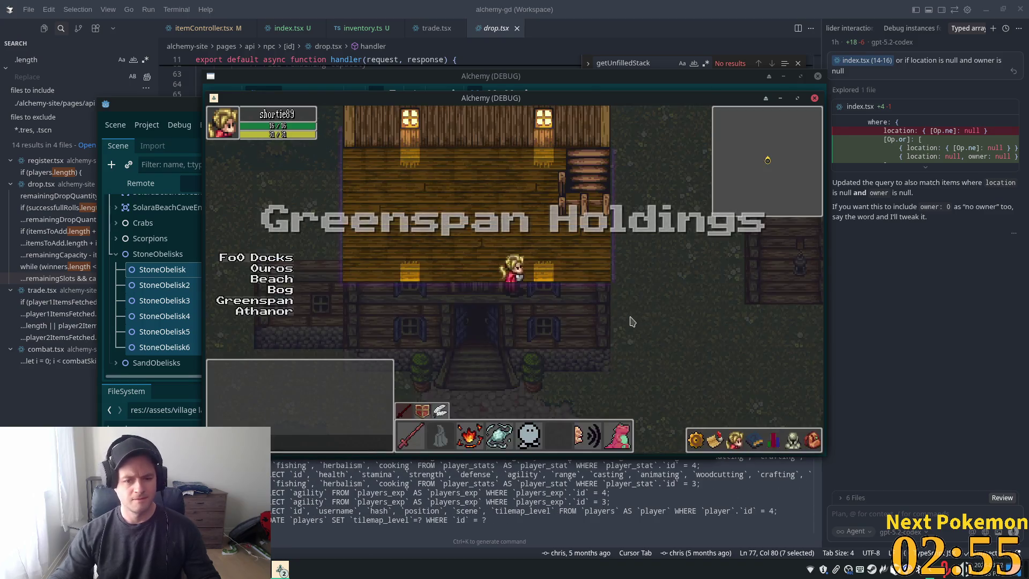
pyautogui.moveTo(513, 97); pyautogui.dragTo(638, 152)
pyautogui.click(588, 146)
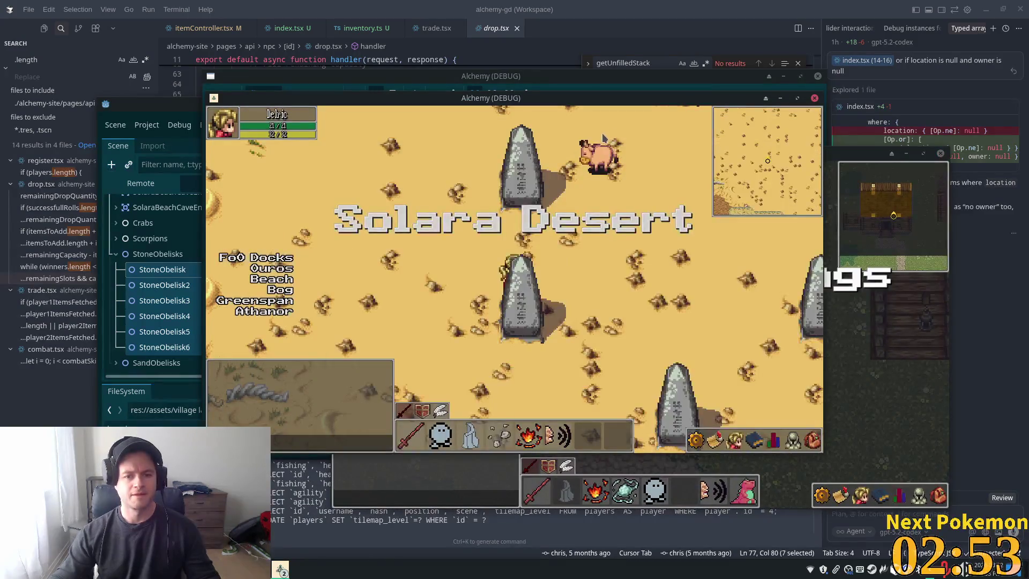
# Walk the player up, down, left and right among the obelisks, then return to the Godot editor.
pyautogui.press('Up')
pyautogui.press('Down')
pyautogui.press('Right')
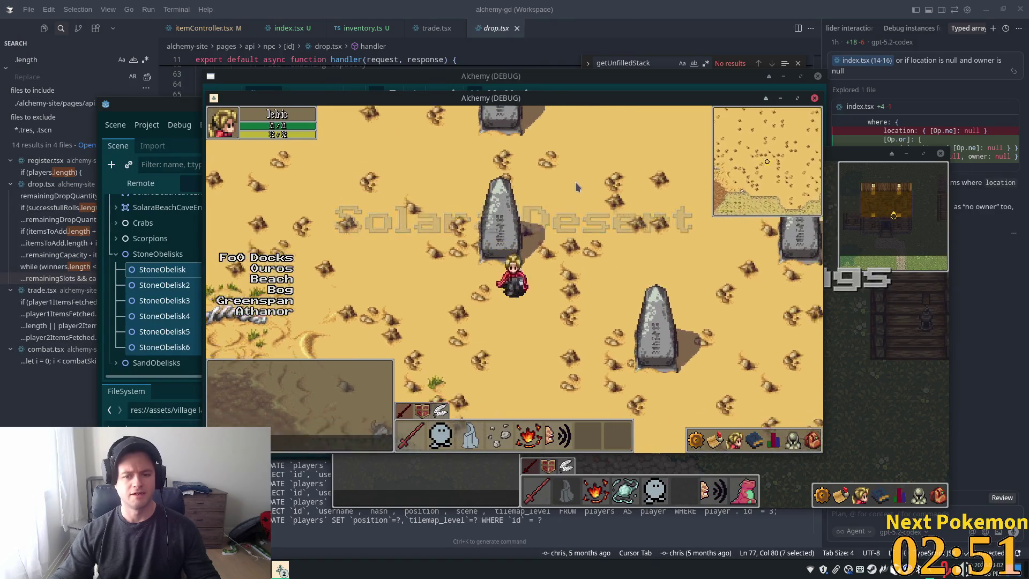
pyautogui.press('Right')
pyautogui.press('Up')
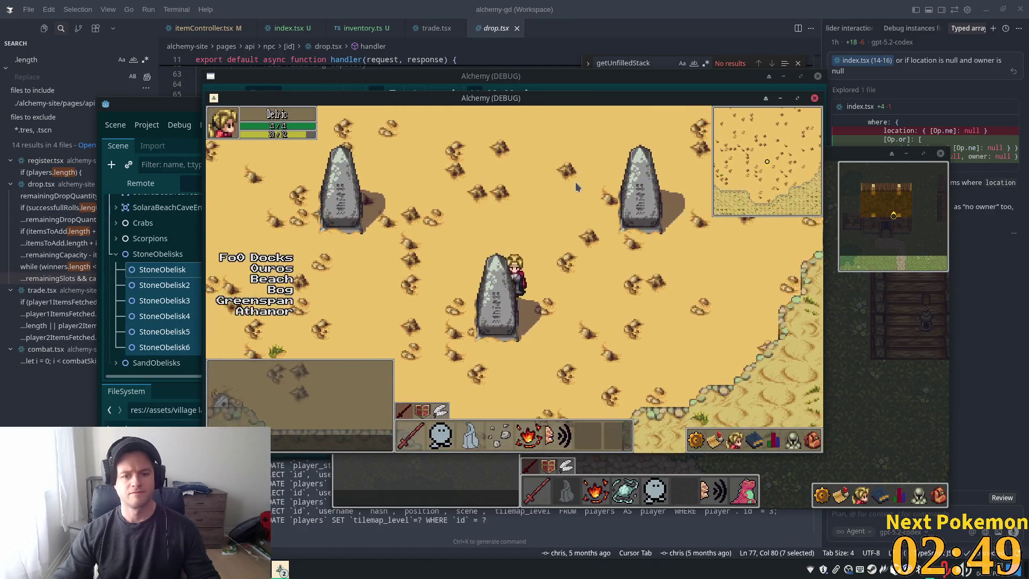
pyautogui.press('Left')
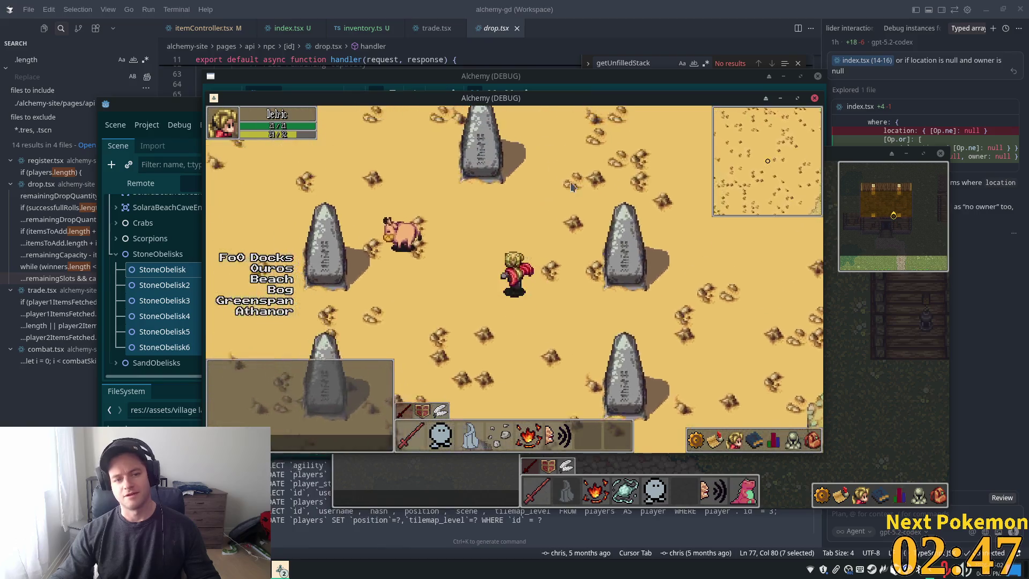
pyautogui.press('Left')
pyautogui.press('Up')
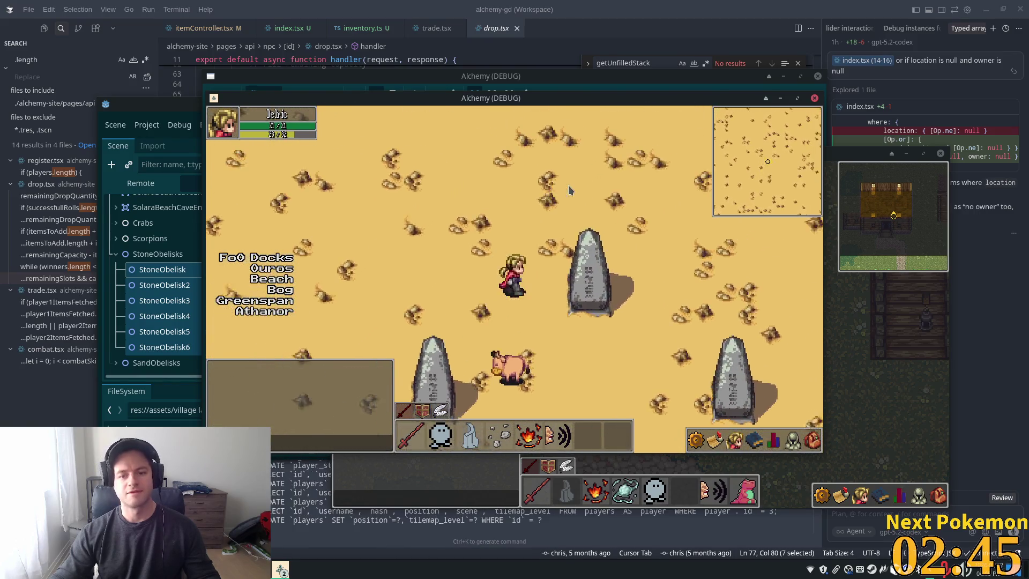
pyautogui.press('Down')
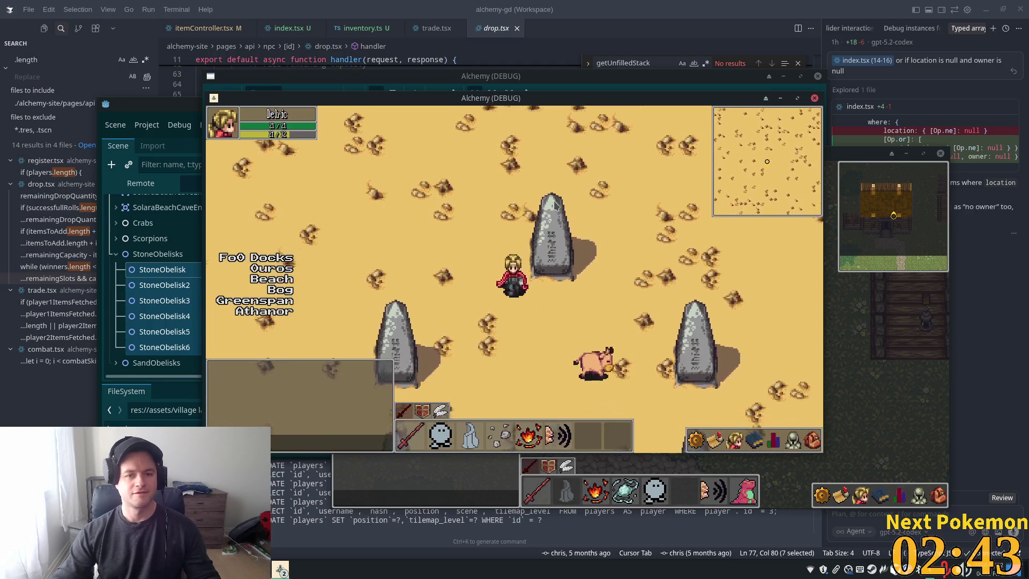
pyautogui.press('Right')
pyautogui.press('Down')
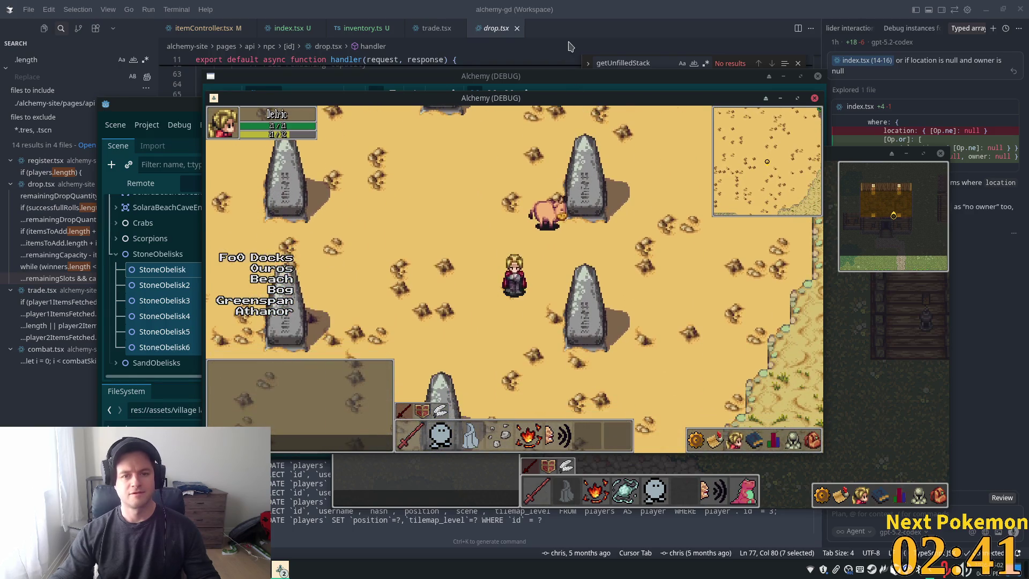
pyautogui.click(655, 5)
pyautogui.hotkey('alt', 'Tab')
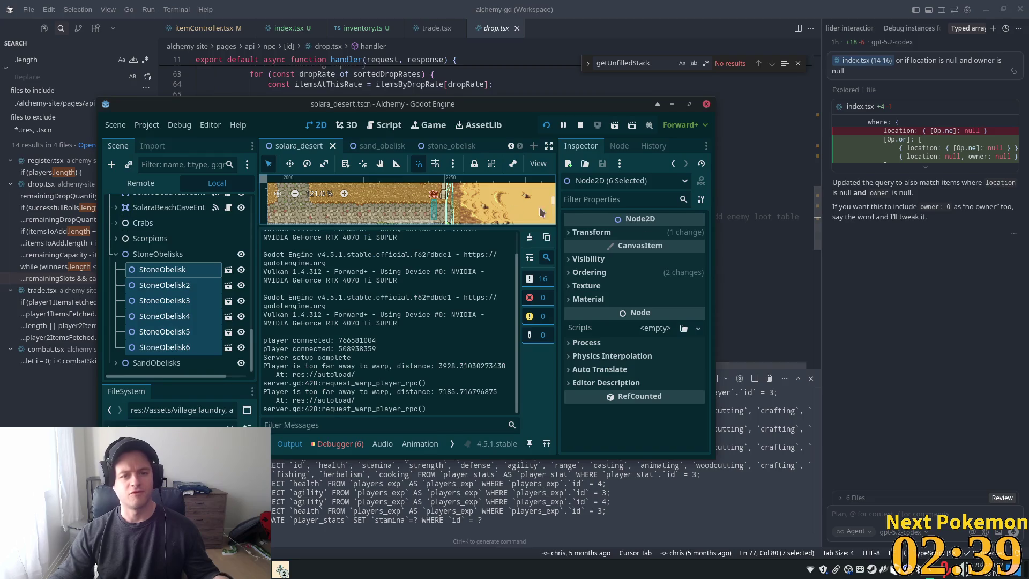
# Put the stone obelisk's StaticBody2D on collision layer 2 and mask 2, then save the scene.
pyautogui.click(437, 146)
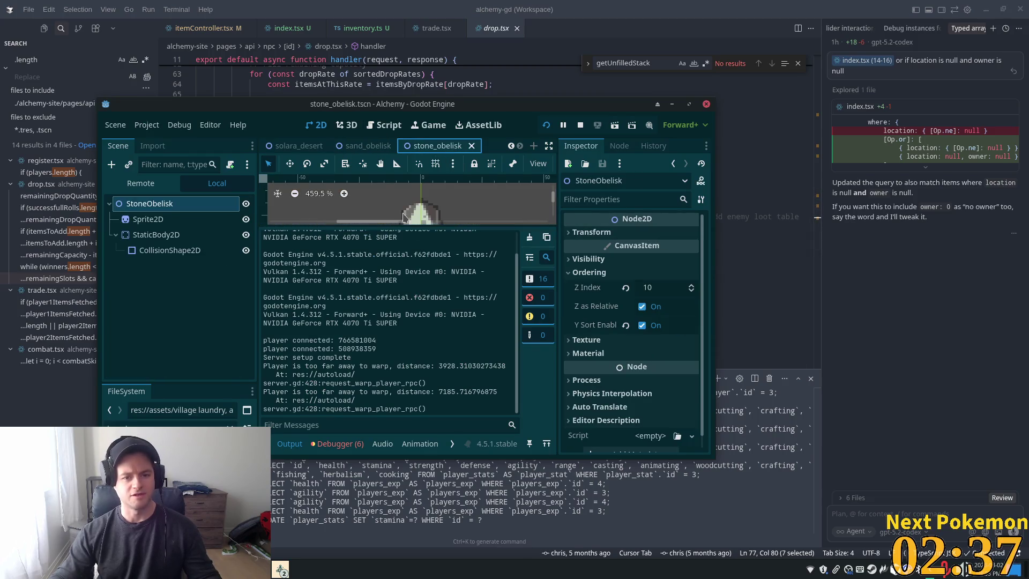
pyautogui.scroll(-1, 405, 216)
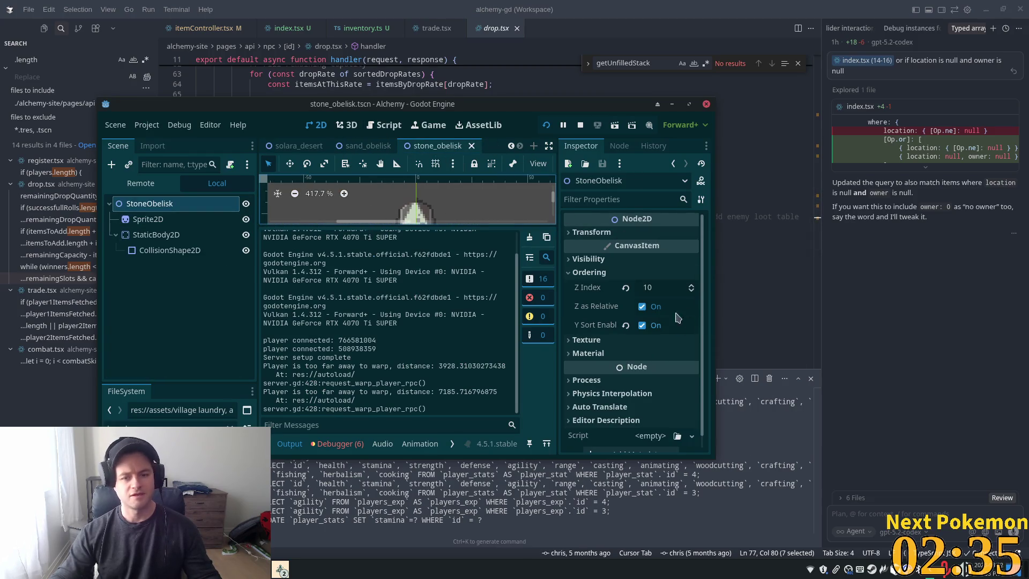
pyautogui.click(177, 237)
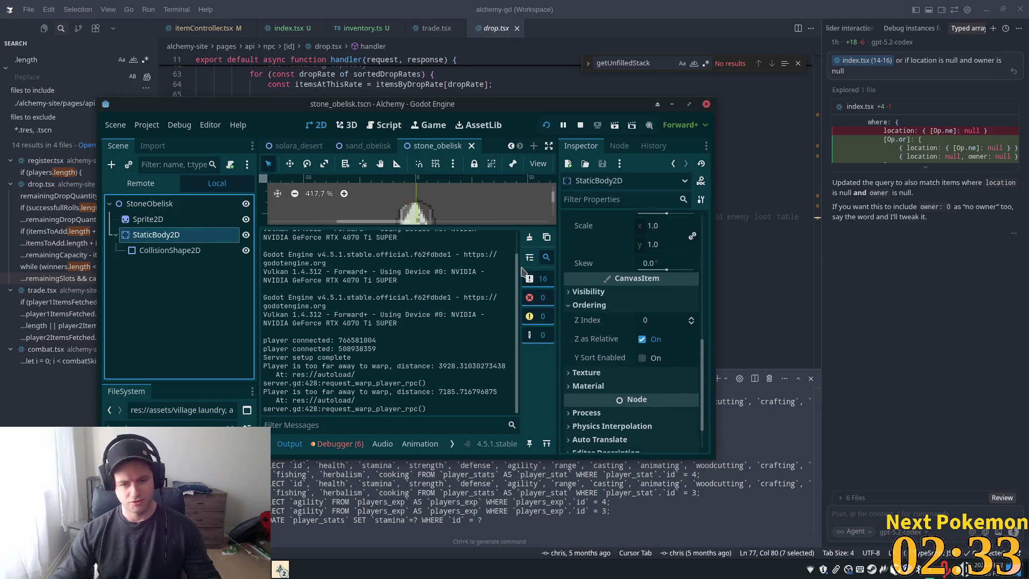
pyautogui.scroll(8, 645, 342)
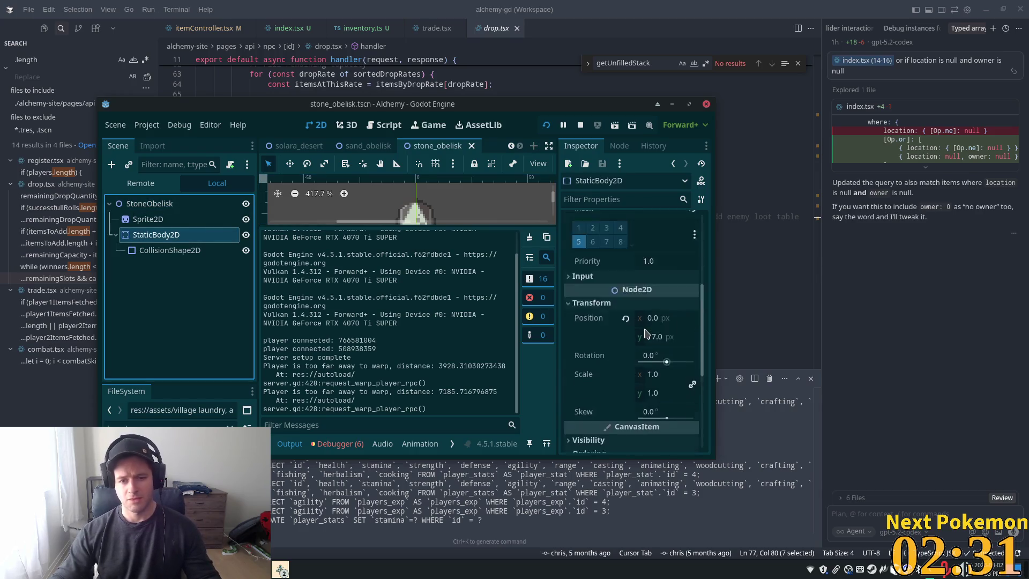
pyautogui.scroll(-2, 587, 382)
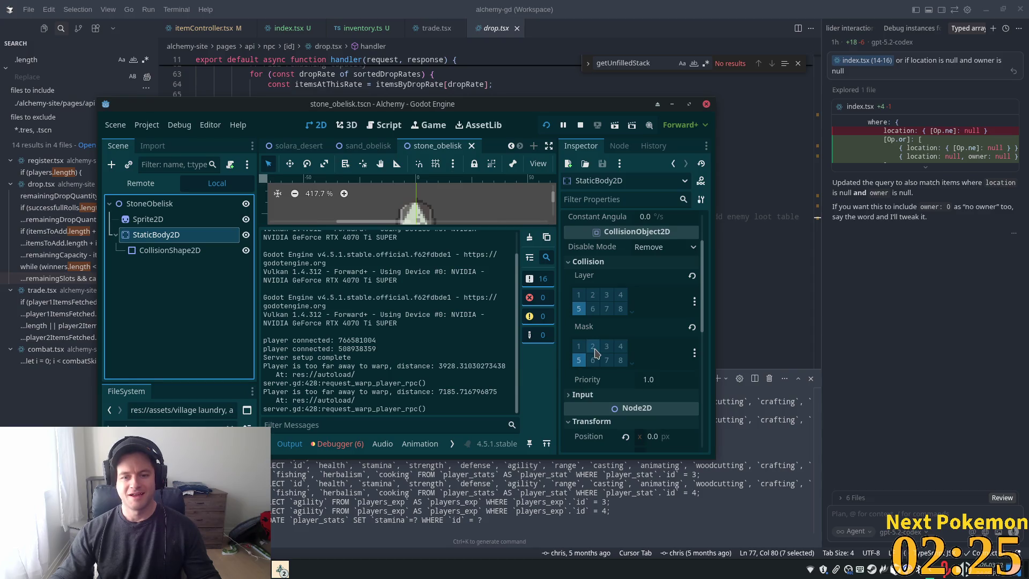
pyautogui.click(594, 347)
pyautogui.click(593, 295)
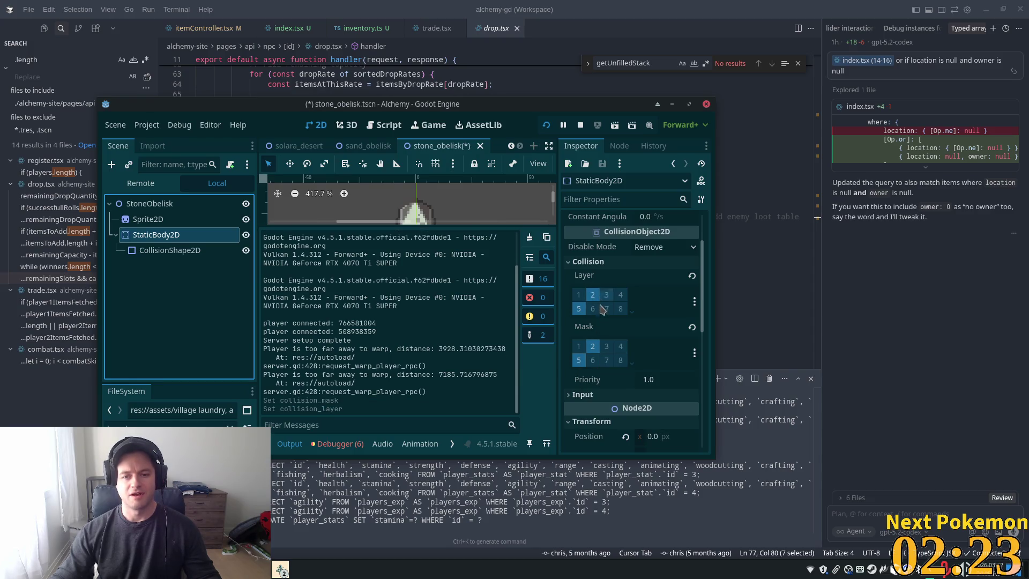
pyautogui.hotkey('ctrl', 's')
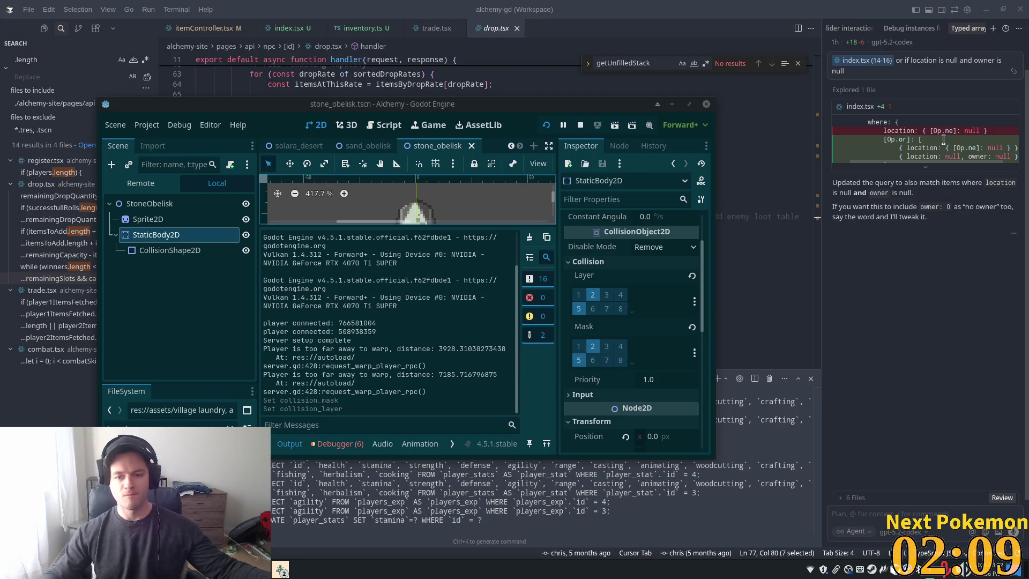
pyautogui.click(369, 146)
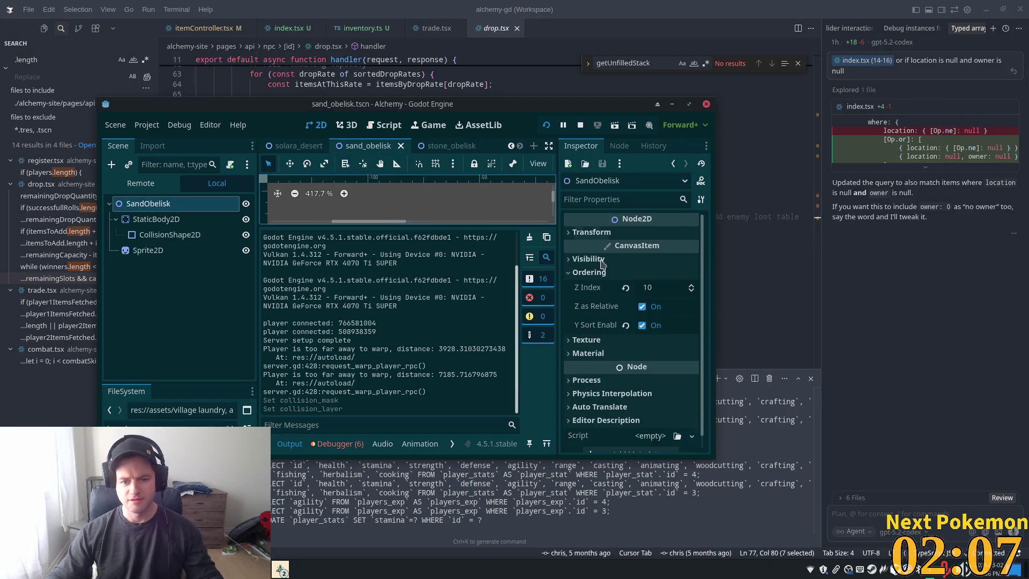
# Enable Y Sort on the sand obelisk's StaticBody2D.
pyautogui.click(168, 222)
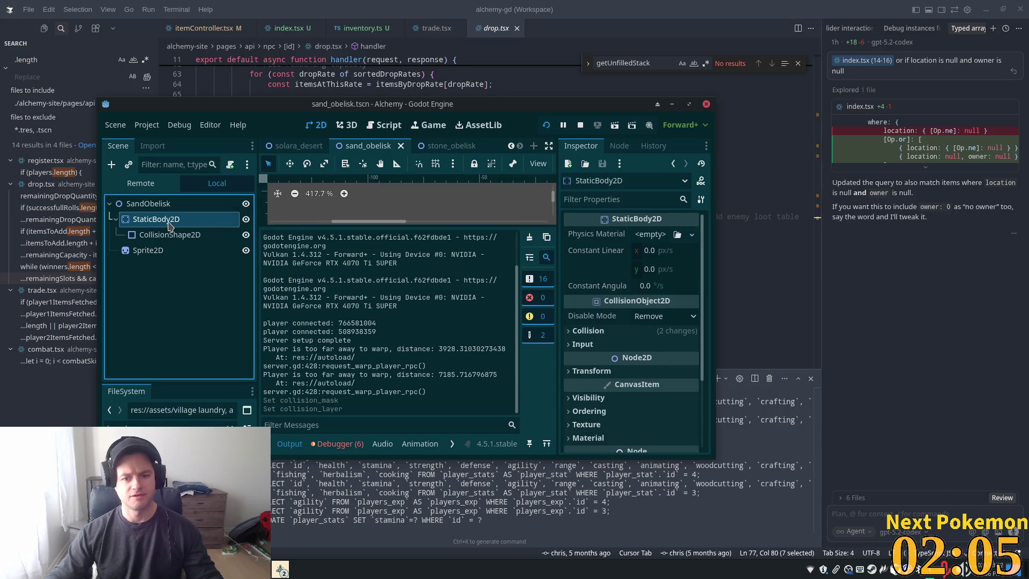
pyautogui.scroll(-1, 589, 305)
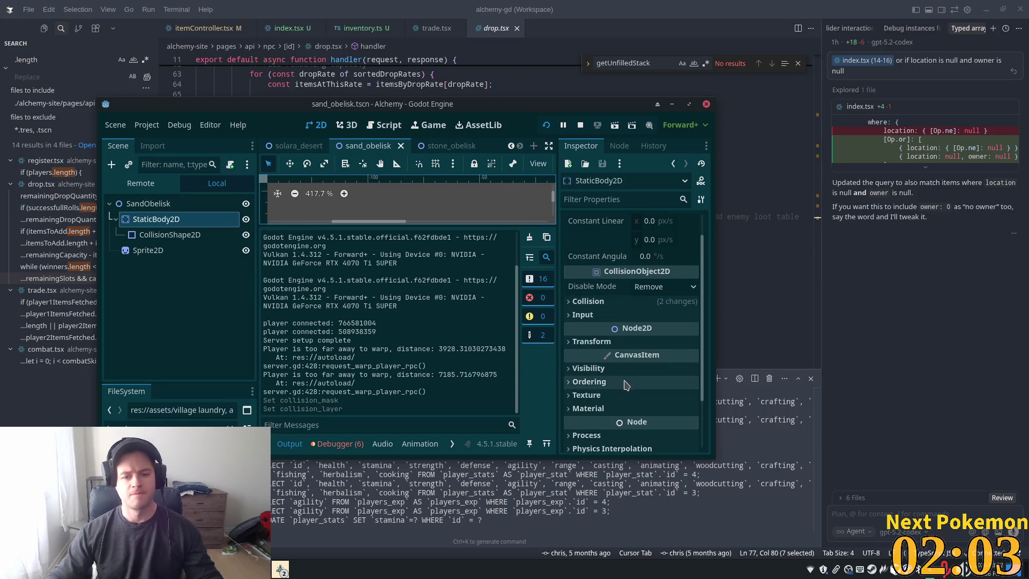
pyautogui.click(630, 381)
pyautogui.click(643, 436)
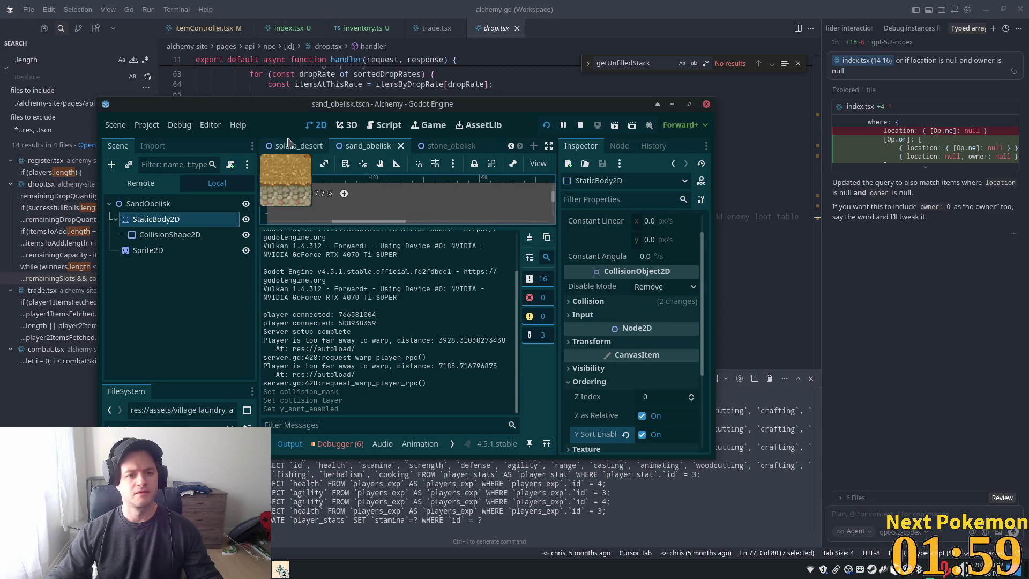
# In solara_desert, move SandObelisk1–4 out of SandObelisks to the root and save.
pyautogui.click(289, 146)
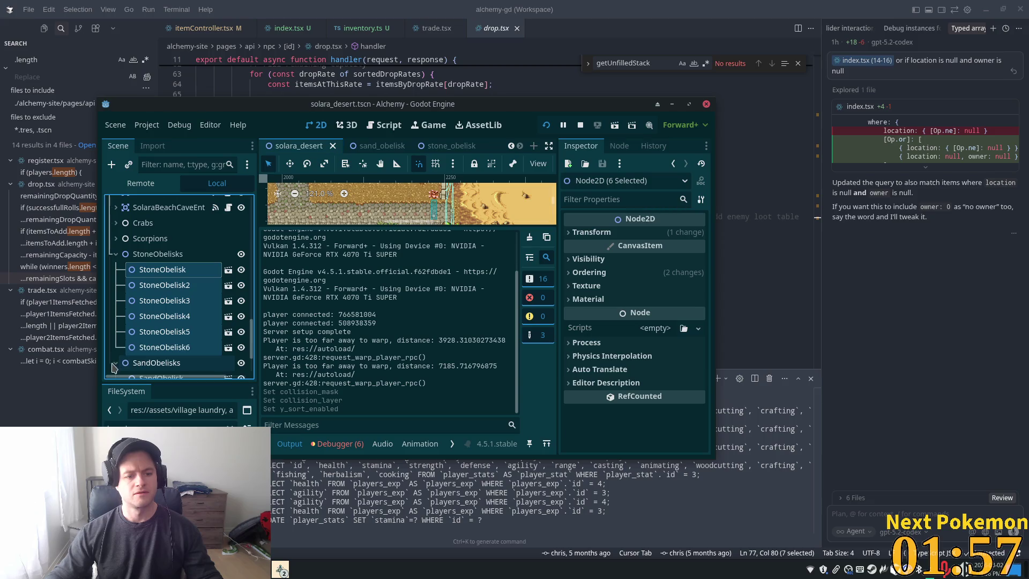
pyautogui.scroll(-3, 198, 280)
pyautogui.click(161, 315)
pyautogui.keyDown('shift'); pyautogui.click(160, 363); pyautogui.keyUp('shift')
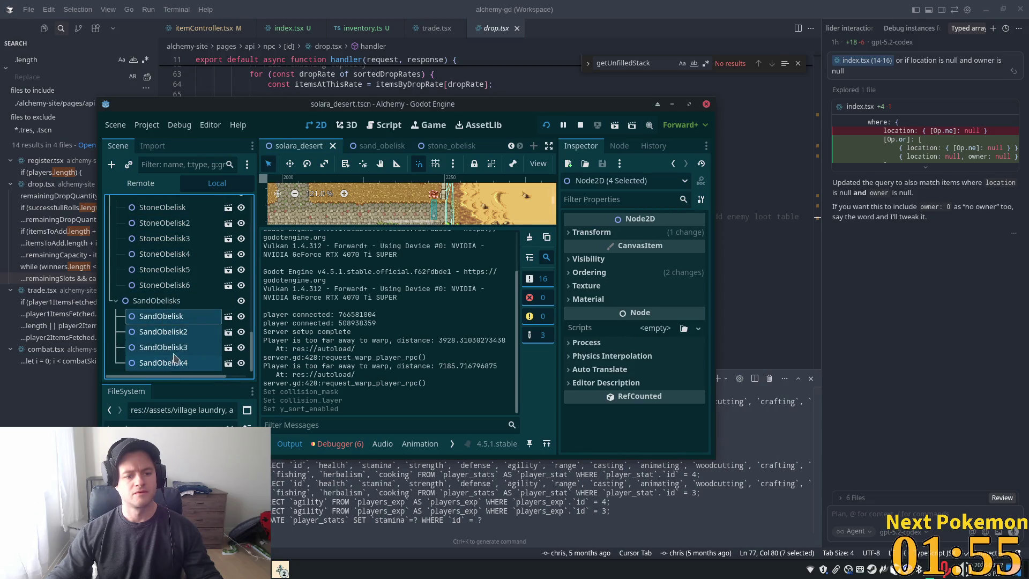
pyautogui.moveTo(142, 330); pyautogui.dragTo(115, 294)
pyautogui.hotkey('ctrl', 's')
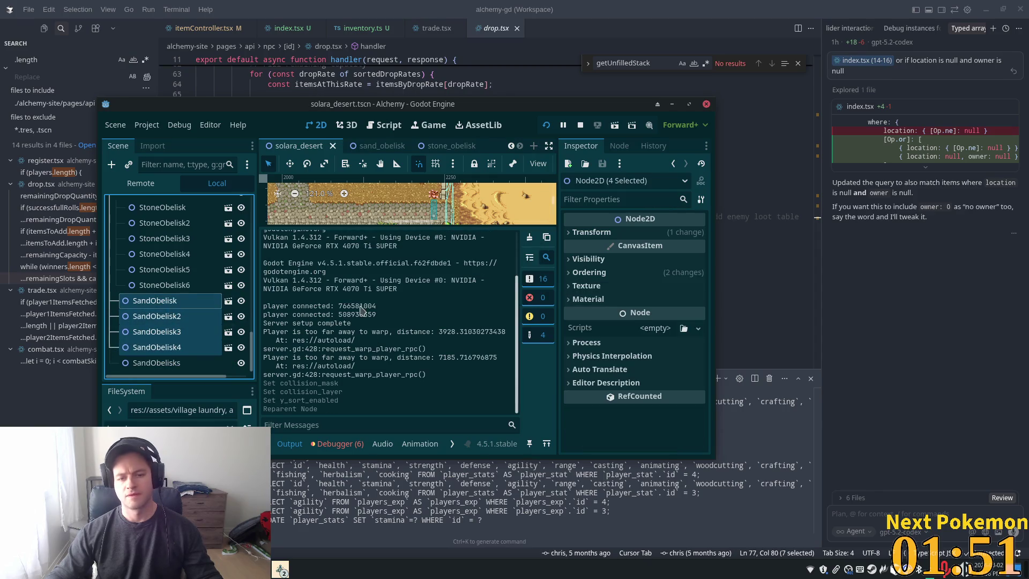
# Review the sand obelisks' ordering settings, then run the game to test the sorting.
pyautogui.click(150, 363)
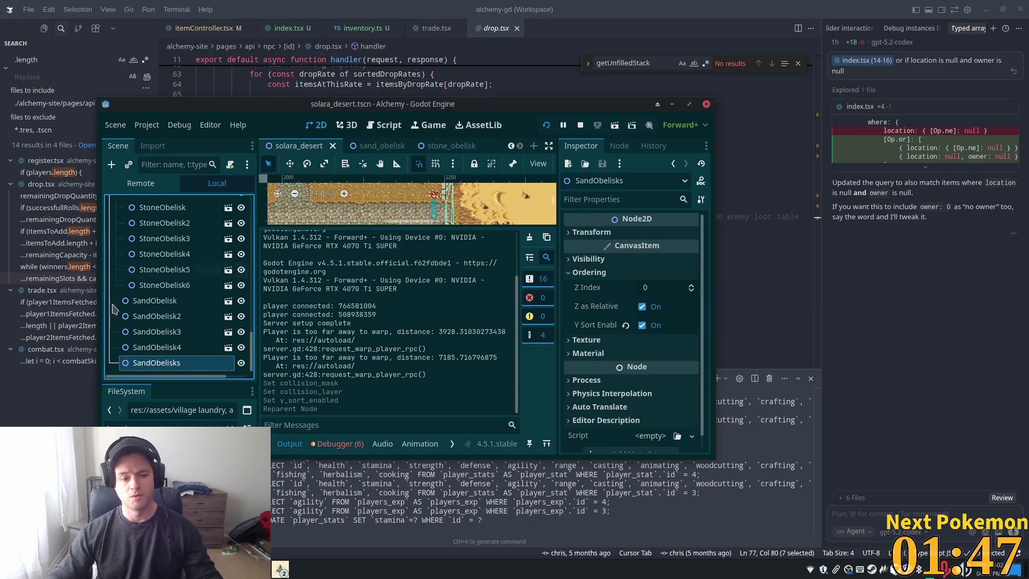
pyautogui.hotkey('alt', 'Tab')
pyautogui.scroll(1, 188, 317)
pyautogui.hotkey('alt', 'Tab')
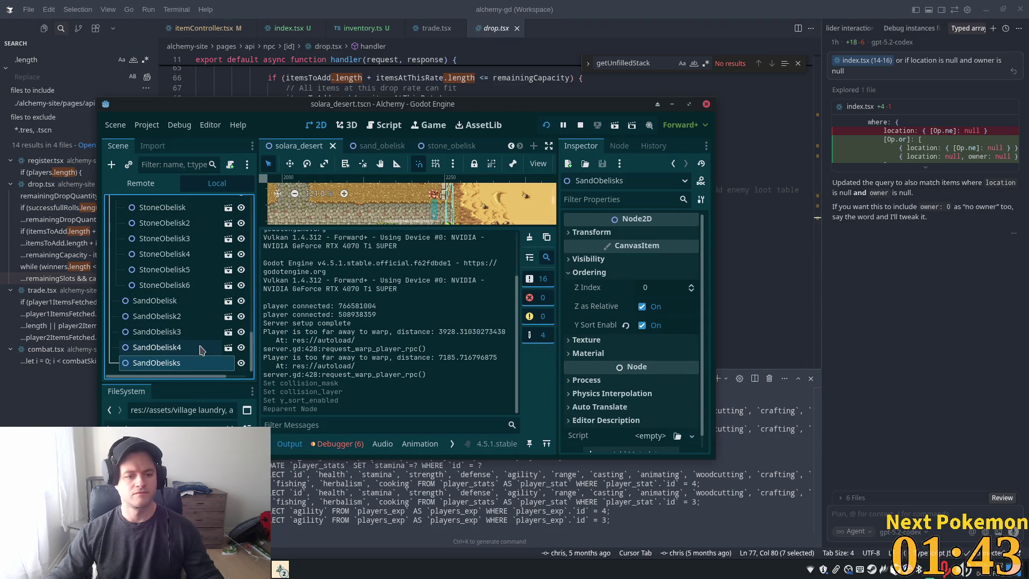
pyautogui.click(158, 301)
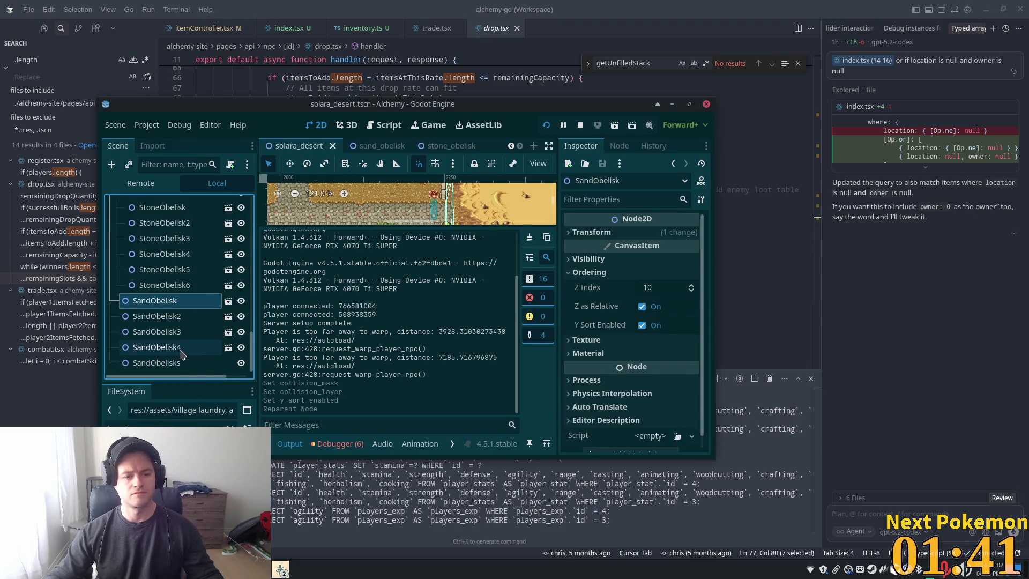
pyautogui.keyDown('shift'); pyautogui.click(180, 350); pyautogui.keyUp('shift')
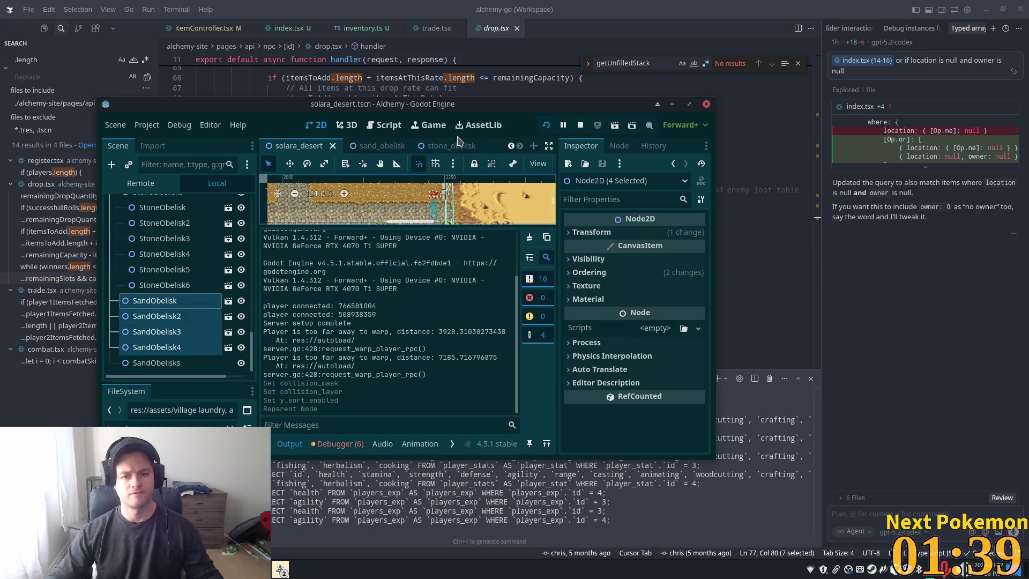
pyautogui.click(549, 125)
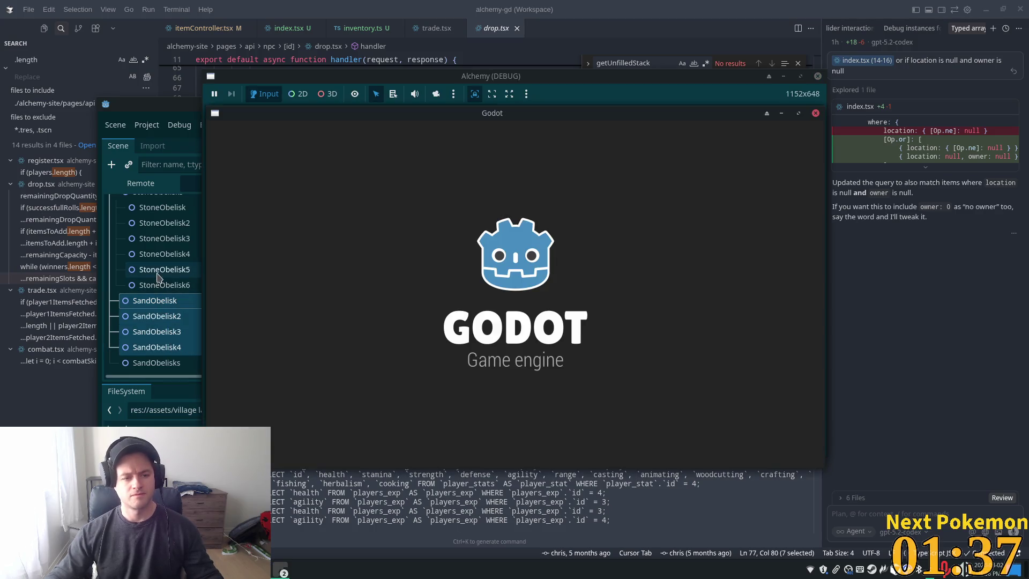
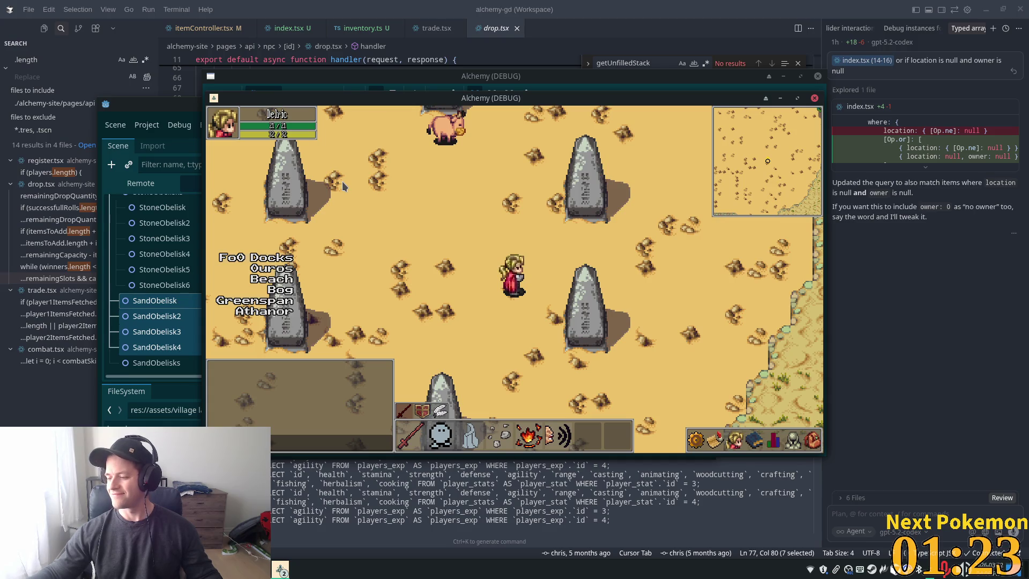
# Reparent the selected SandObelisk 1–4 nodes under the SandObelisks node in the Scene dock.
pyautogui.click(342, 181)
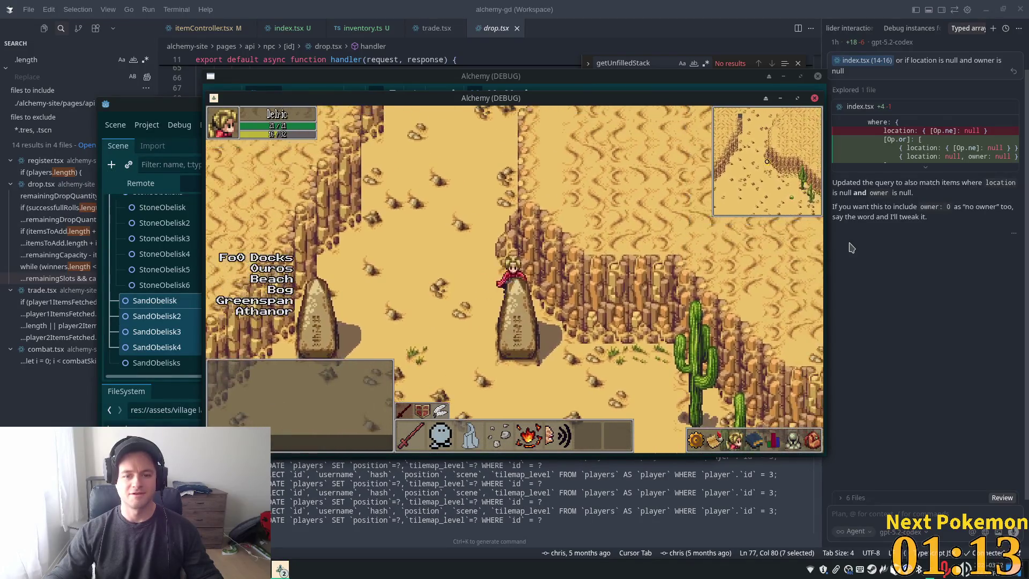
pyautogui.click(141, 321)
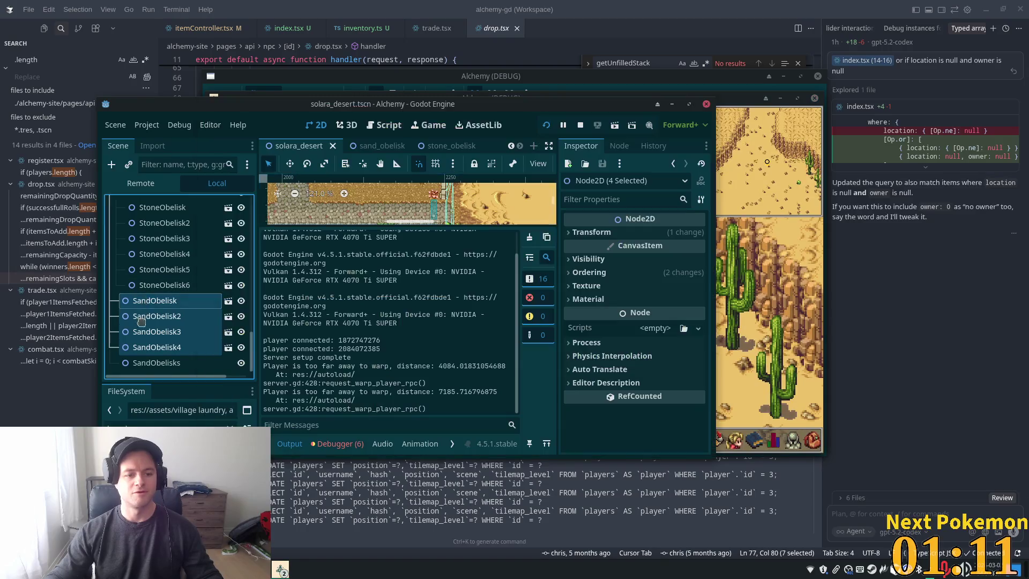
pyautogui.moveTo(141, 322); pyautogui.dragTo(157, 363)
pyautogui.click(382, 344)
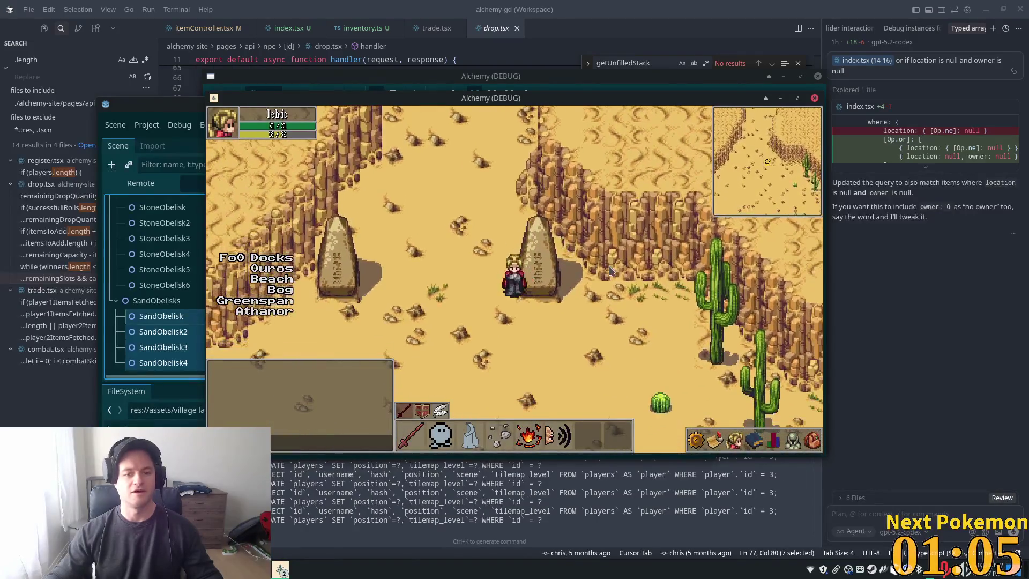
# Return to the Godot editor and maximize its window to fill the screen.
pyautogui.click(515, 40)
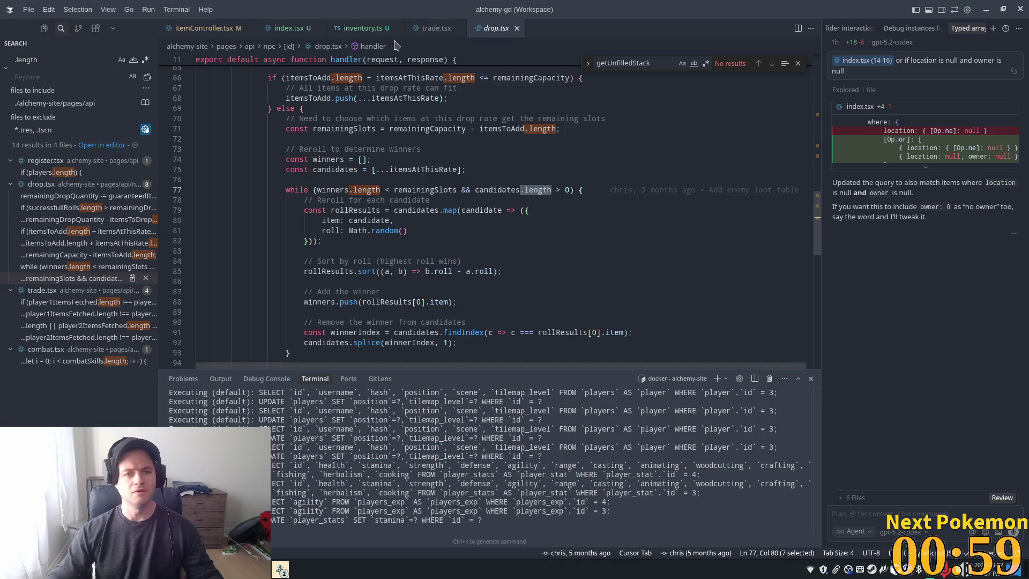
pyautogui.hotkey('alt', 'Tab')
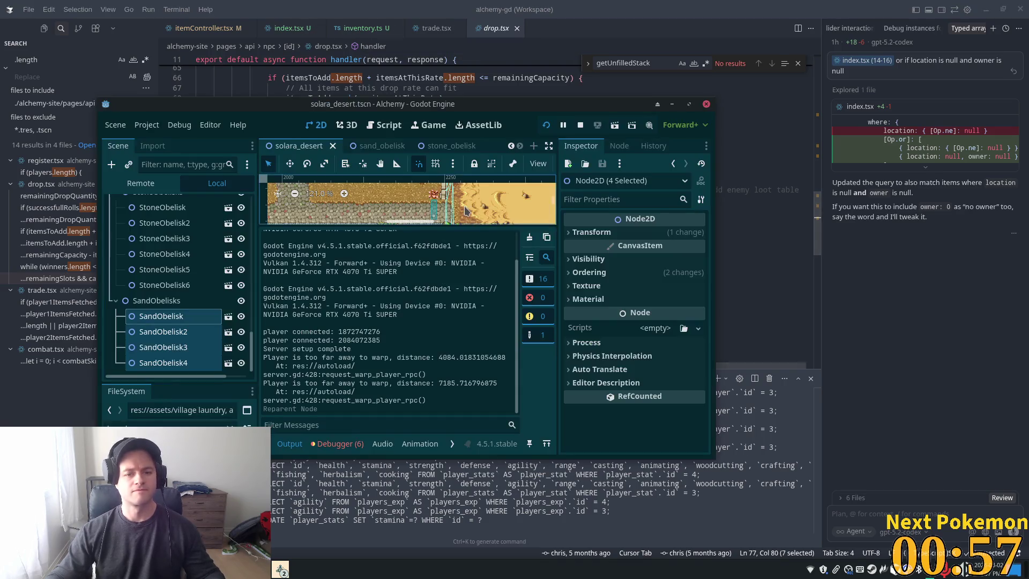
pyautogui.click(690, 105)
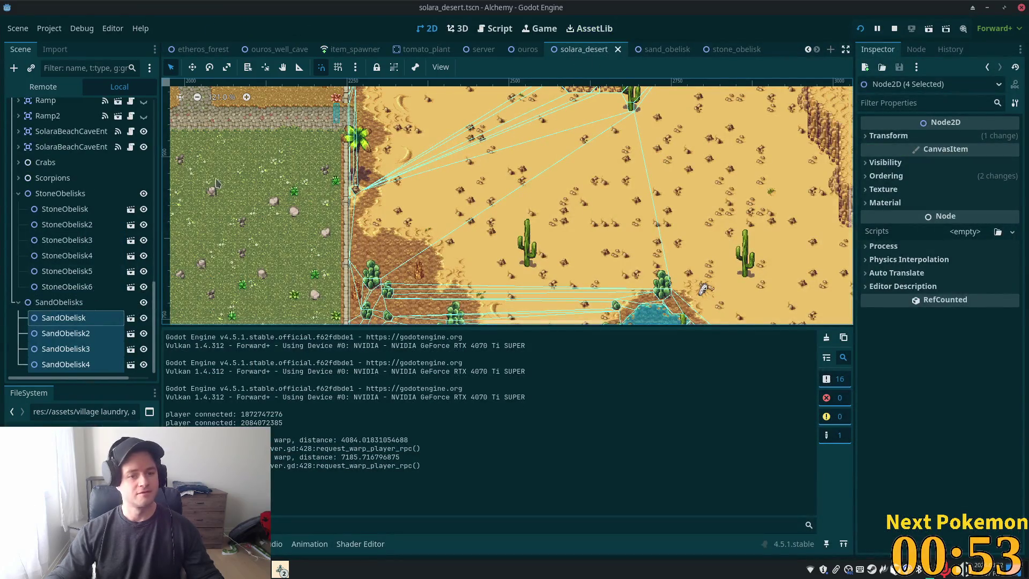
# In the sand_obelisk scene, move StaticBody2D below Sprite2D in the node tree.
pyautogui.click(648, 49)
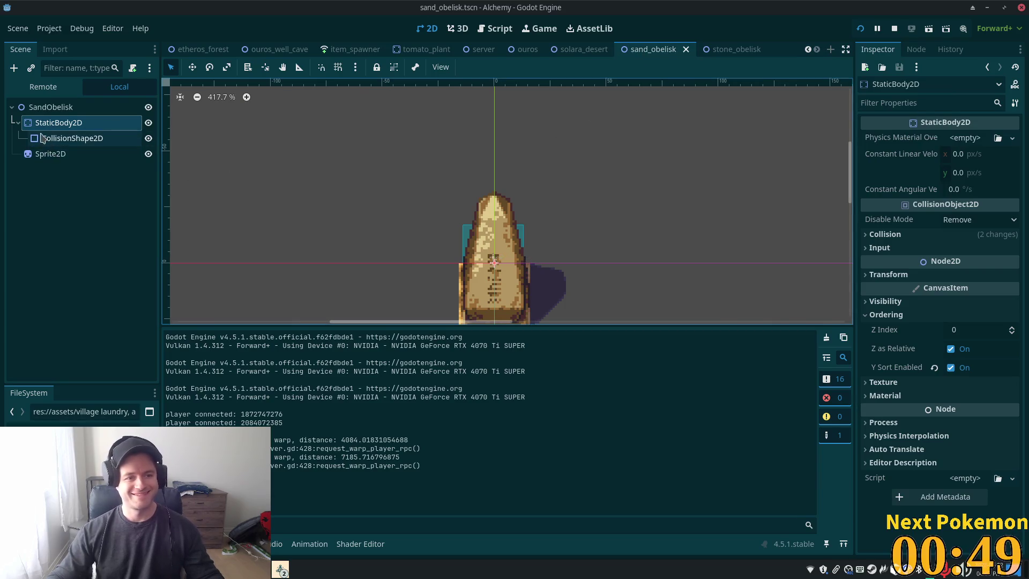
pyautogui.moveTo(35, 123); pyautogui.dragTo(32, 162)
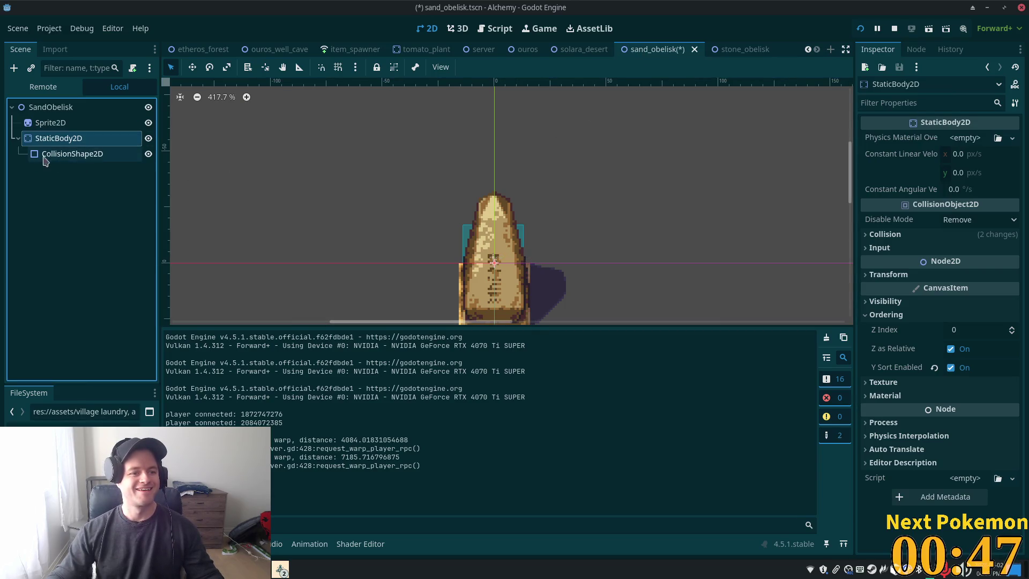
pyautogui.scroll(-2, 413, 236)
pyautogui.scroll(5, 410, 201)
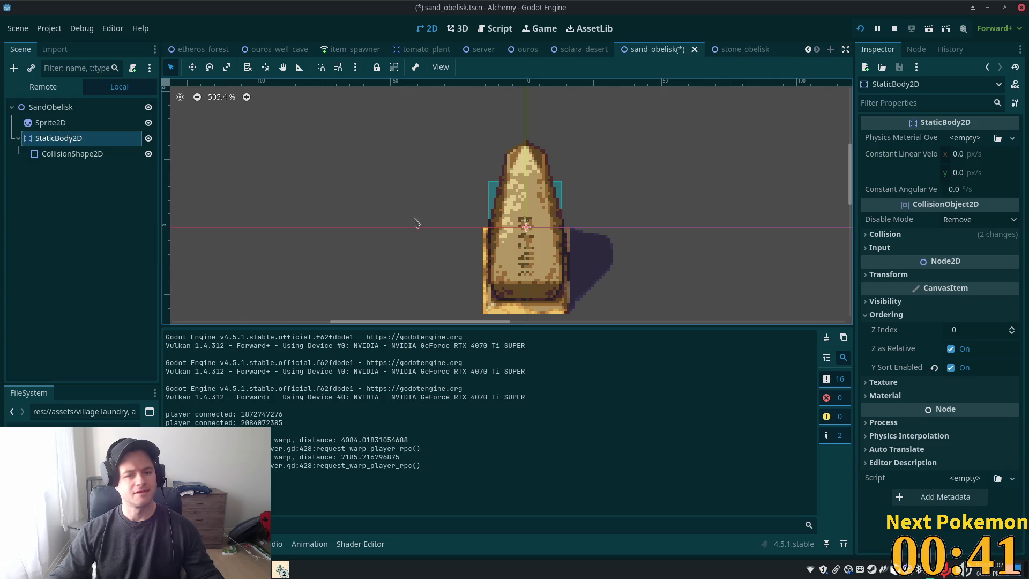
# Lower the StaticBody2D 20 px to (0, 20) onto the obelisk's base and save the scene.
pyautogui.click(49, 122)
pyautogui.click(42, 141)
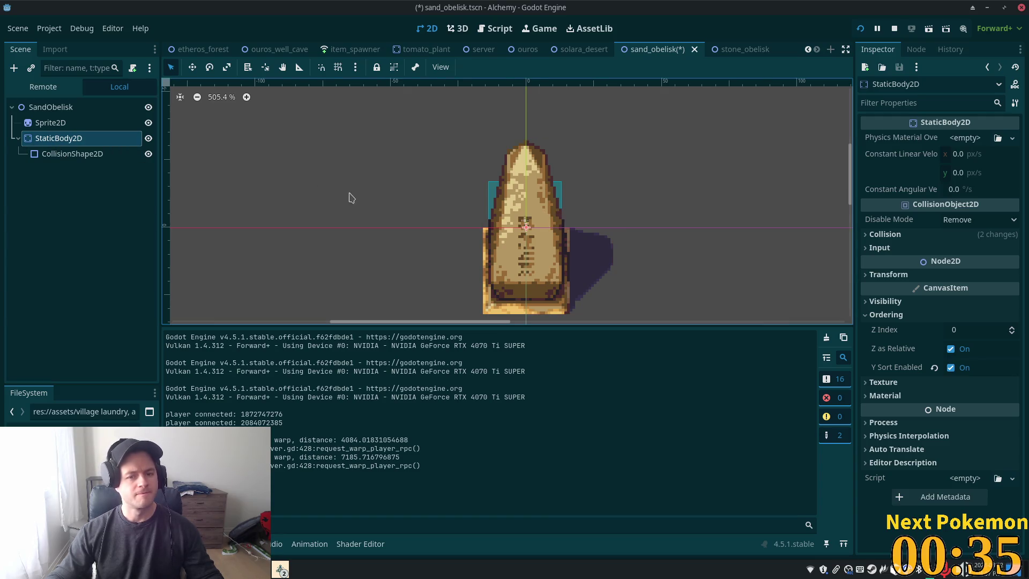
pyautogui.click(148, 123)
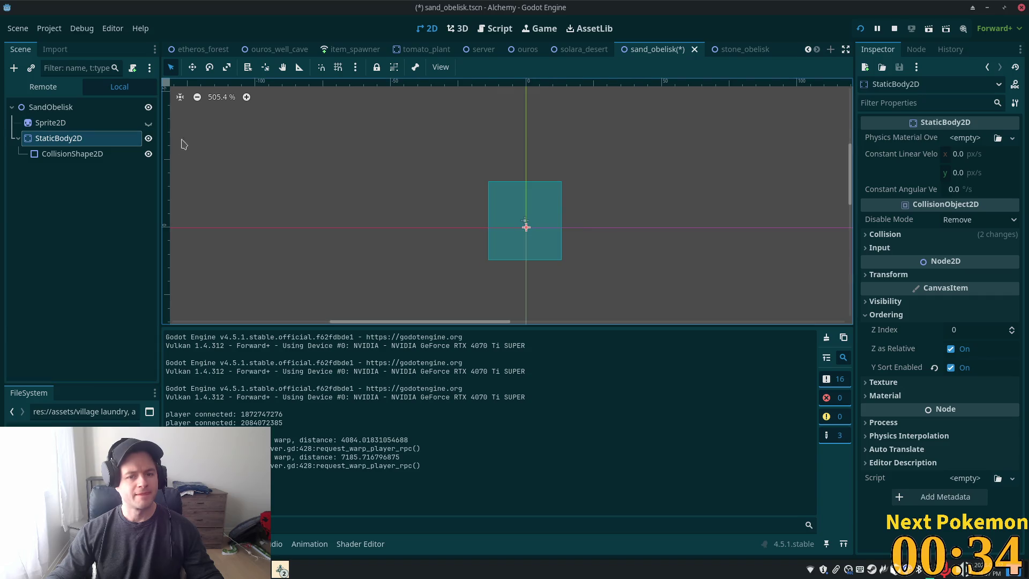
pyautogui.click(148, 123)
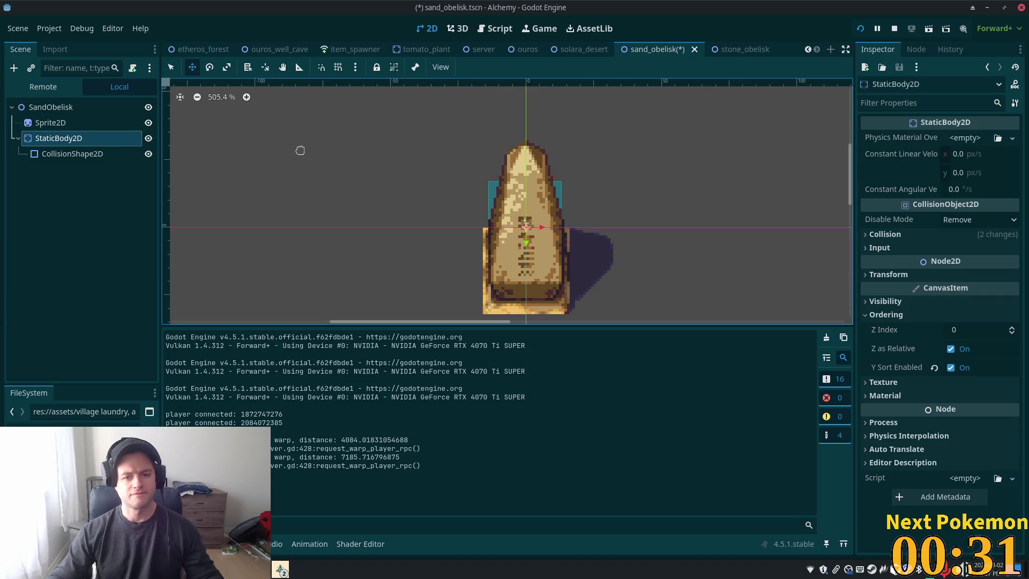
pyautogui.moveTo(300, 150); pyautogui.dragTo(300, 206)
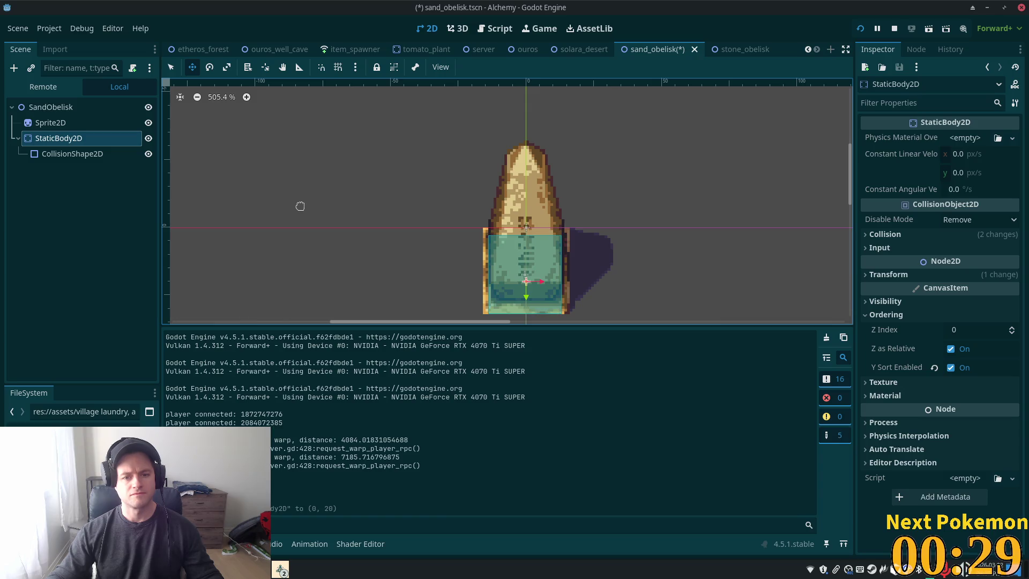
pyautogui.hotkey('ctrl', 's')
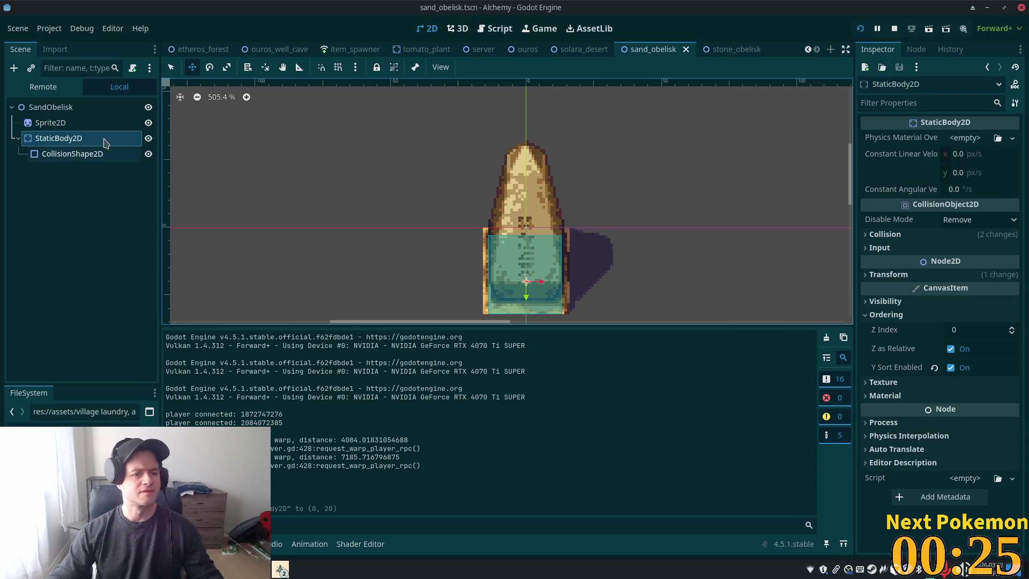
# Switch from the code editor back to Godot and bring the running game forward.
pyautogui.hotkey('alt', 'Tab')
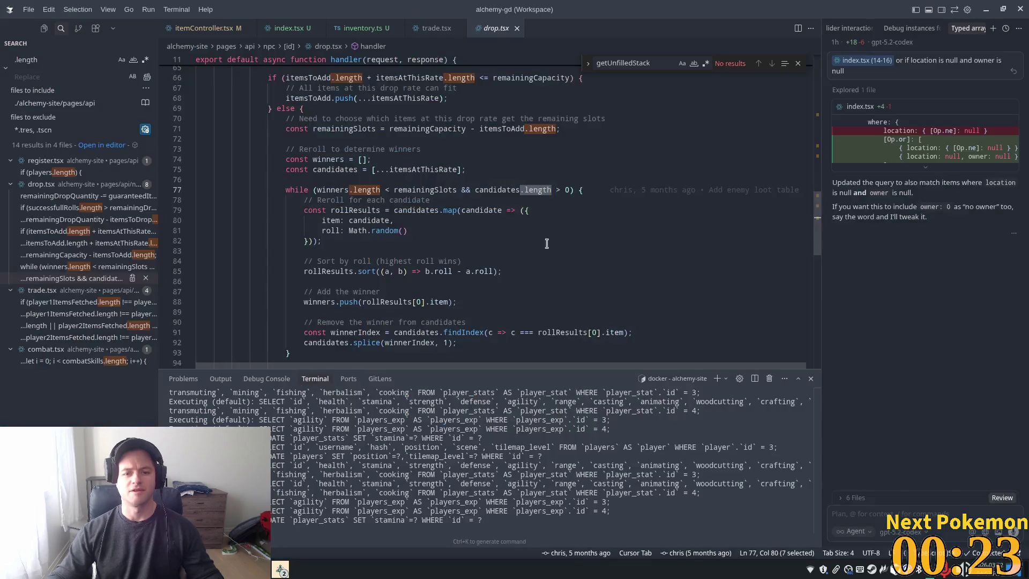
pyautogui.hotkey('alt', 'Tab')
pyautogui.moveTo(280, 570)
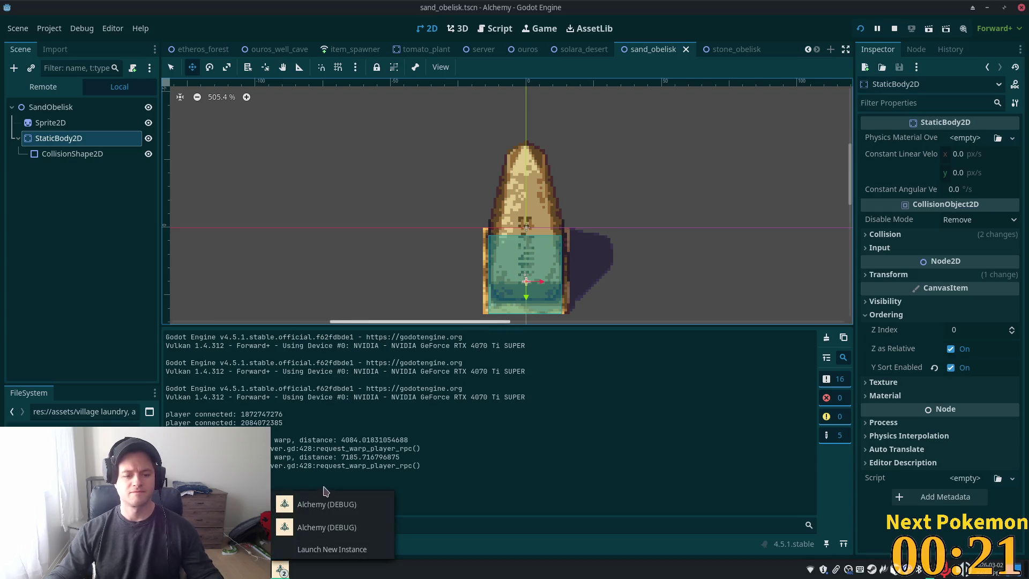
pyautogui.click(321, 502)
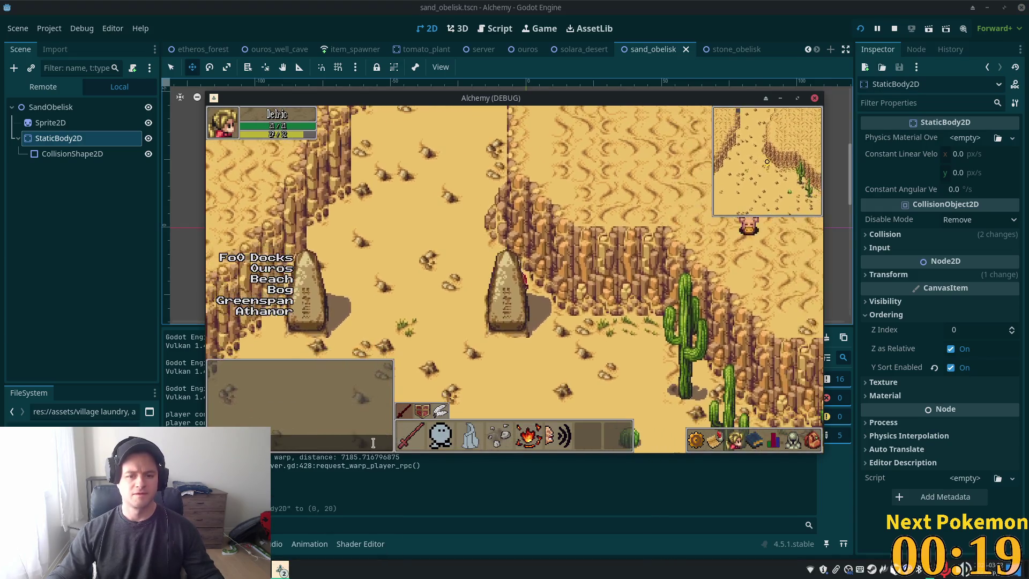
# Walk the character around and into the sand obelisk to test its collision.
pyautogui.press('w')
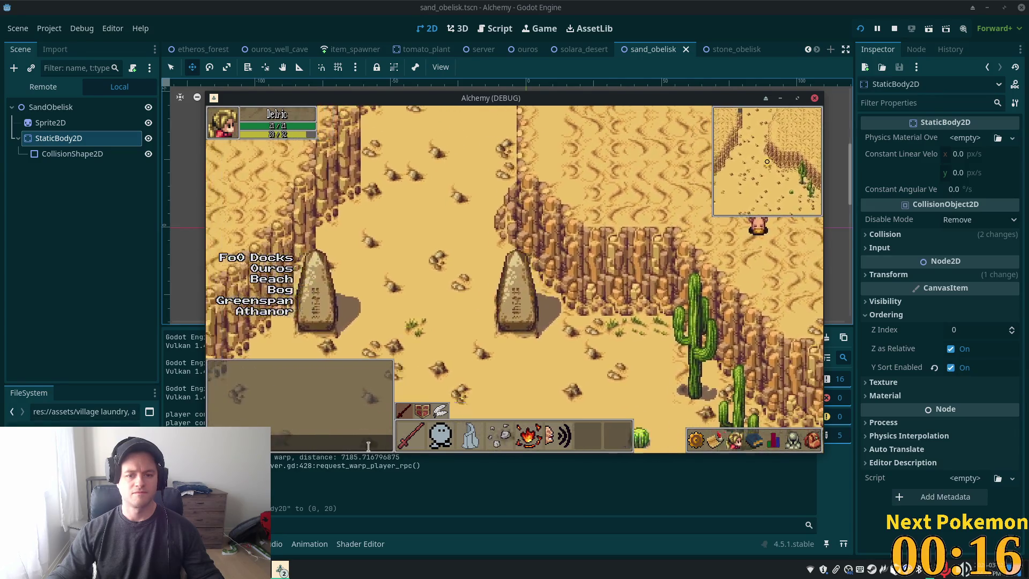
pyautogui.press('s')
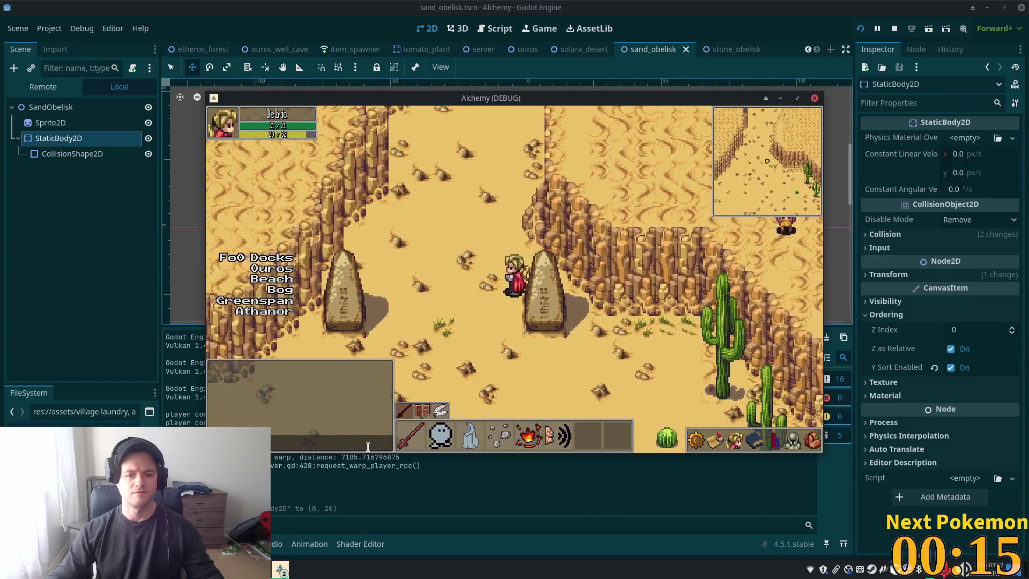
pyautogui.press('w')
pyautogui.press('a')
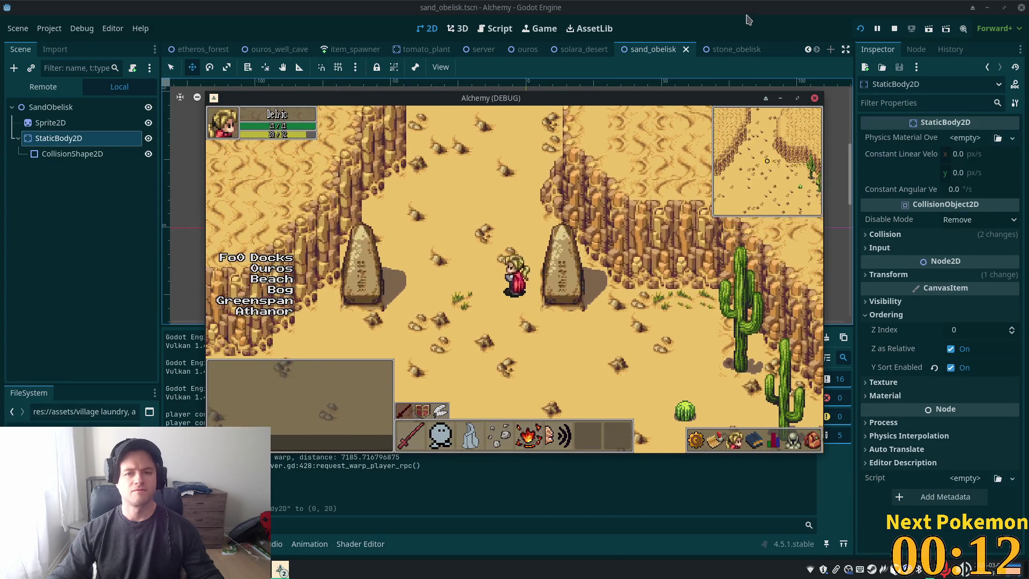
# Stretch the sand obelisk's CollisionShape2D to the base edges and save the scene.
pyautogui.click(749, 20)
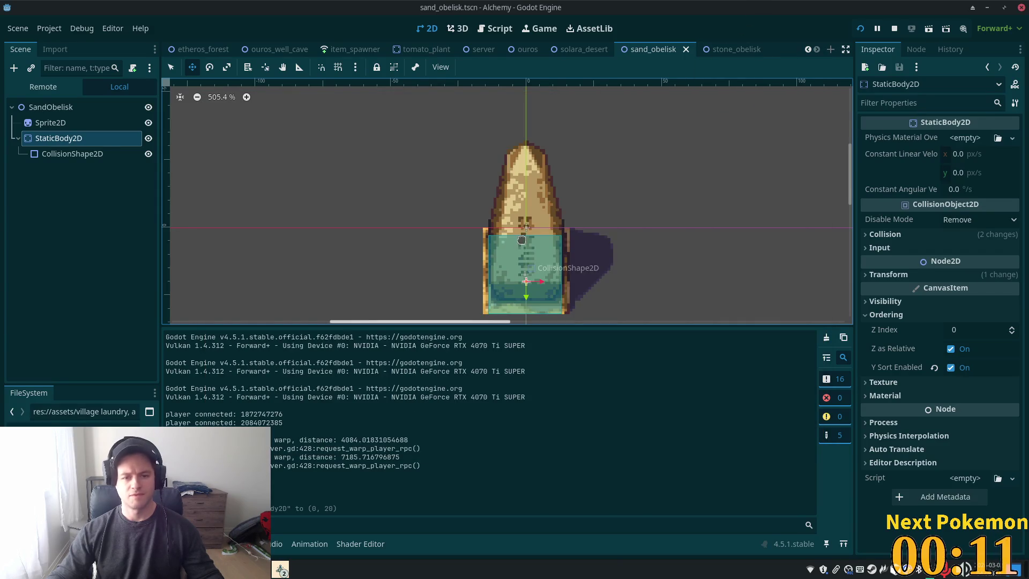
pyautogui.click(72, 154)
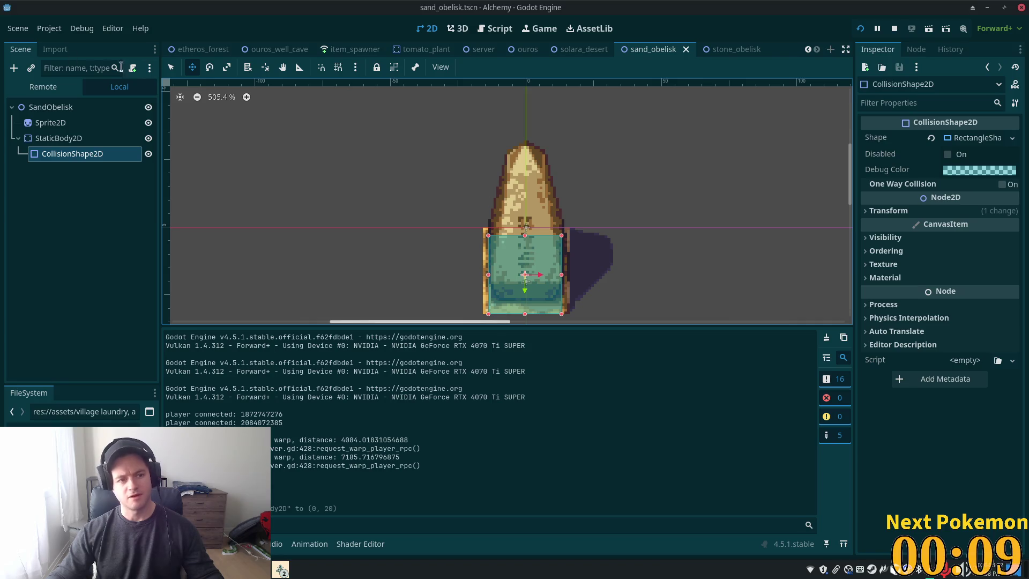
pyautogui.click(483, 277)
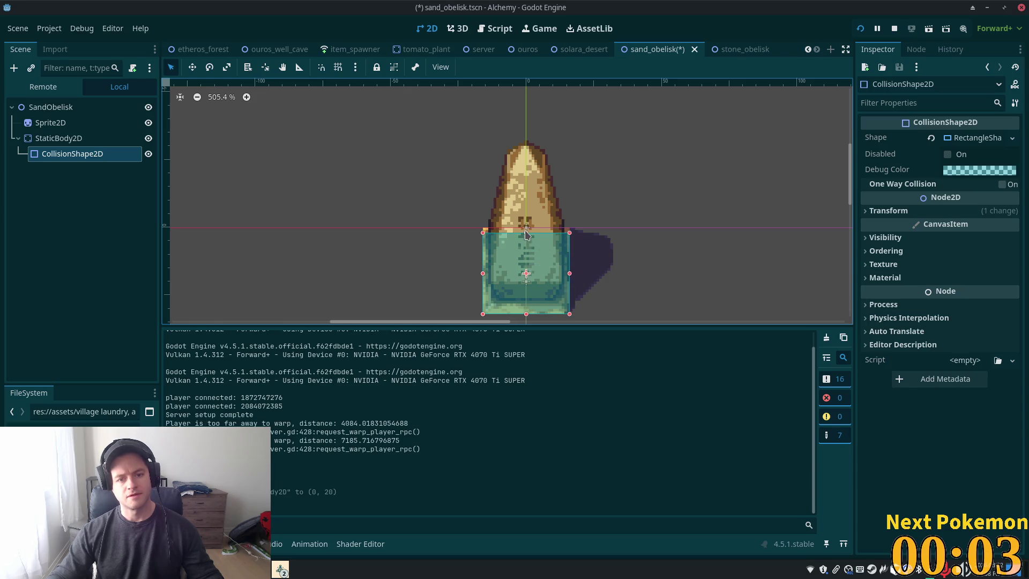
pyautogui.hotkey('ctrl', 's')
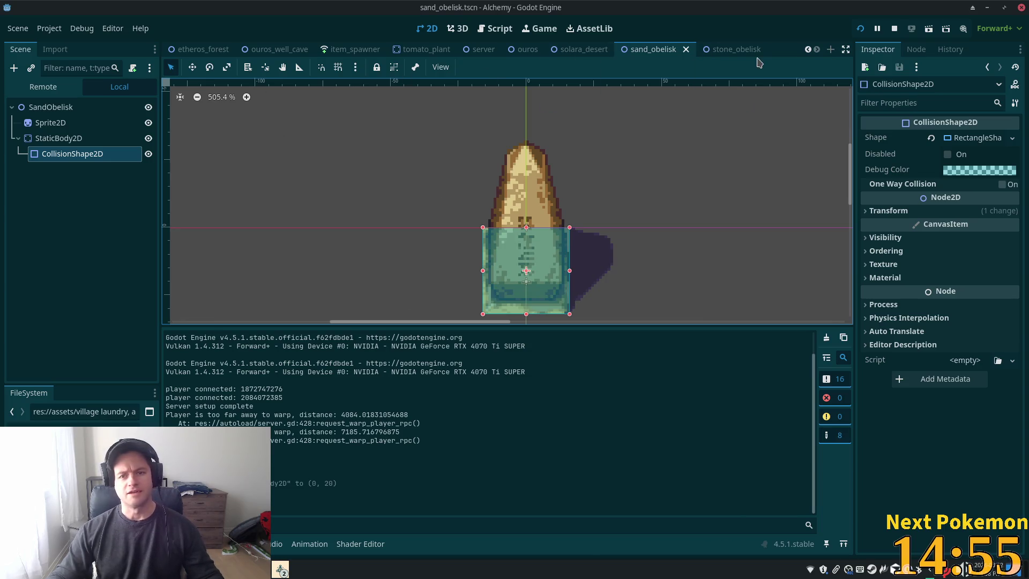
# Widen the stone_obelisk CollisionShape2D from 27 to 32 px across the base and save.
pyautogui.click(731, 50)
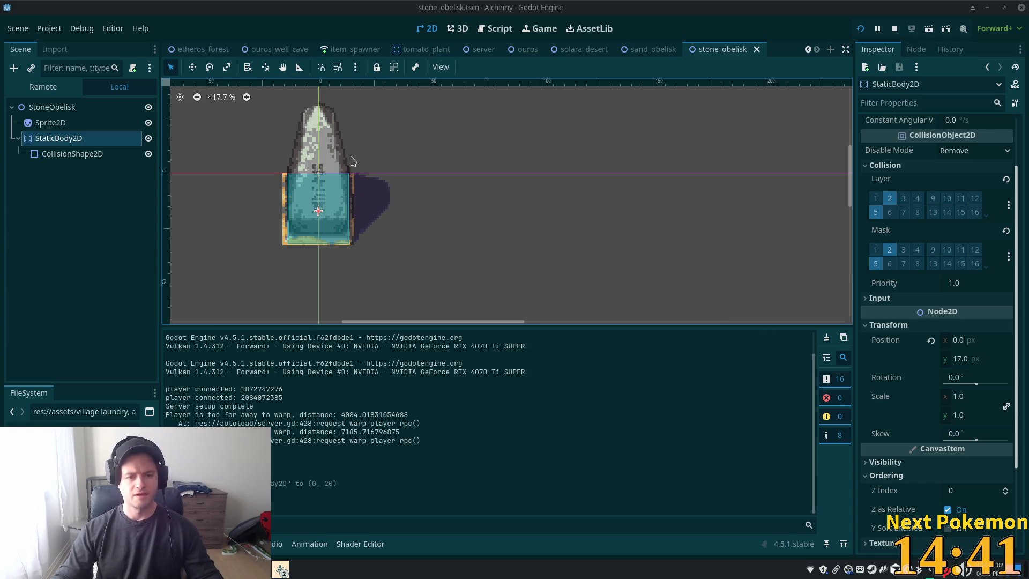
pyautogui.click(74, 154)
pyautogui.scroll(5, 258, 171)
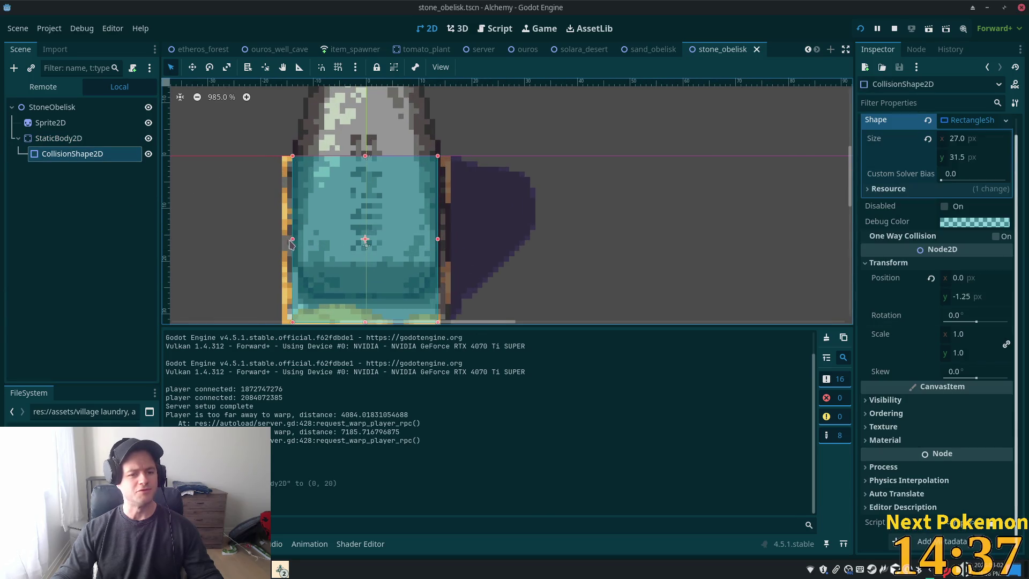
pyautogui.click(278, 241)
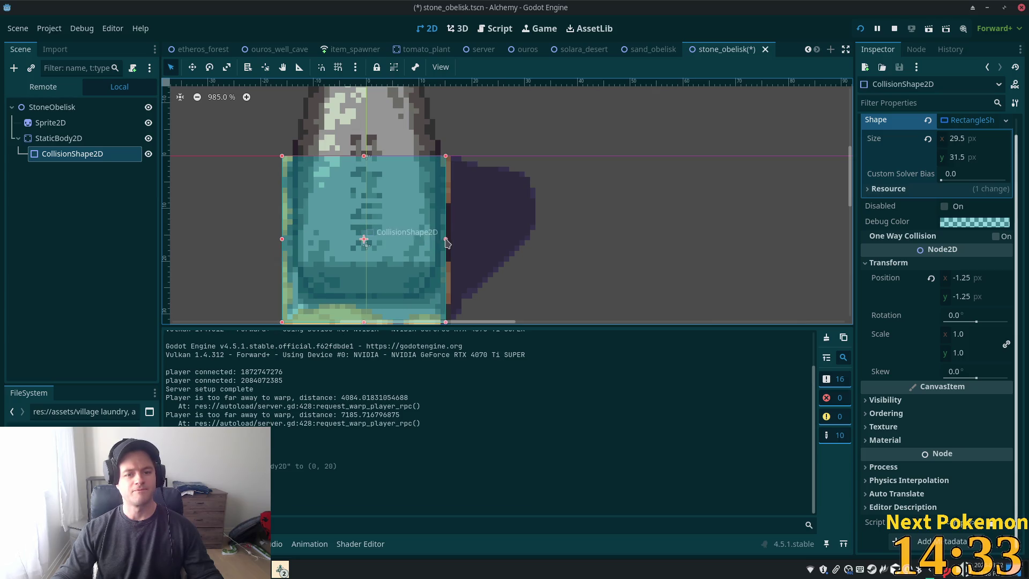
pyautogui.hotkey('ctrl', 's')
pyautogui.scroll(-2, 524, 271)
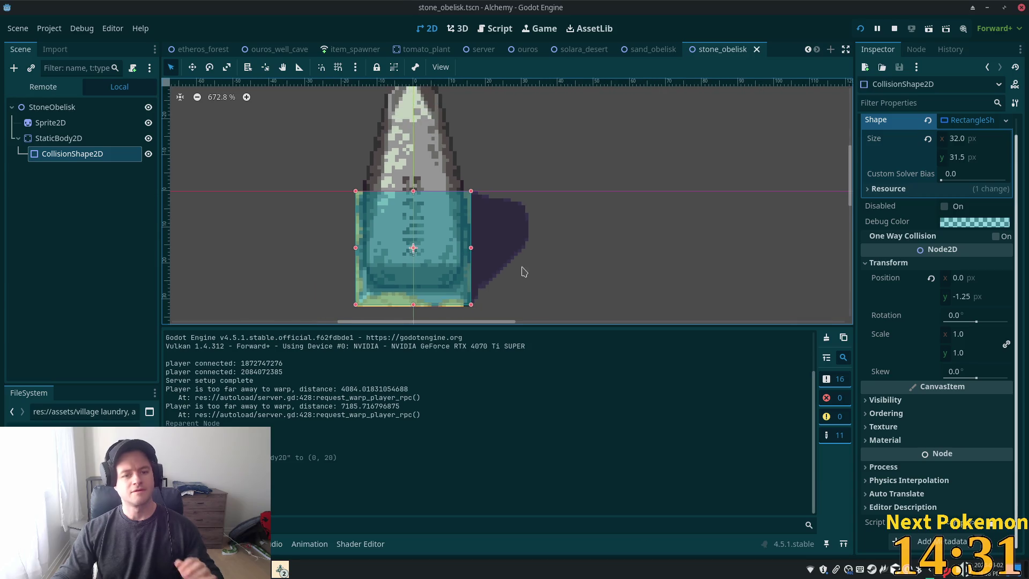
pyautogui.click(413, 307)
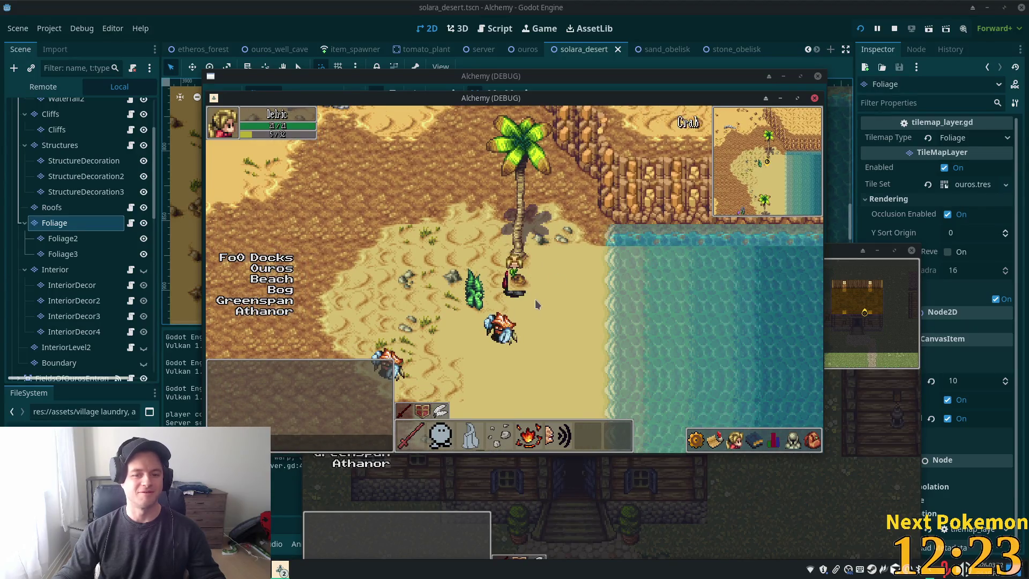
# Stop the running game with F8 and zoom around the desert map canvas.
pyautogui.press('Left')
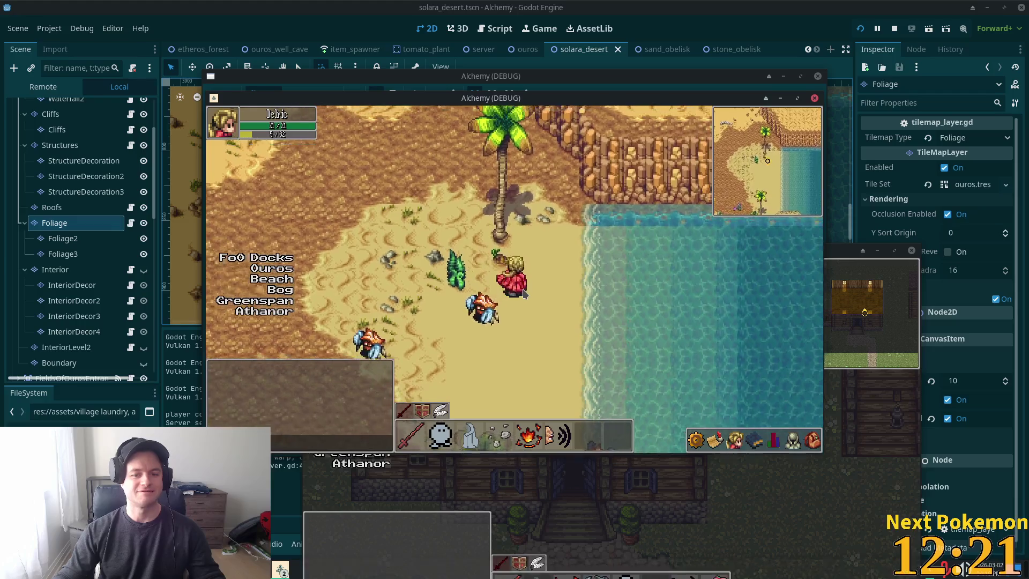
pyautogui.press('F8')
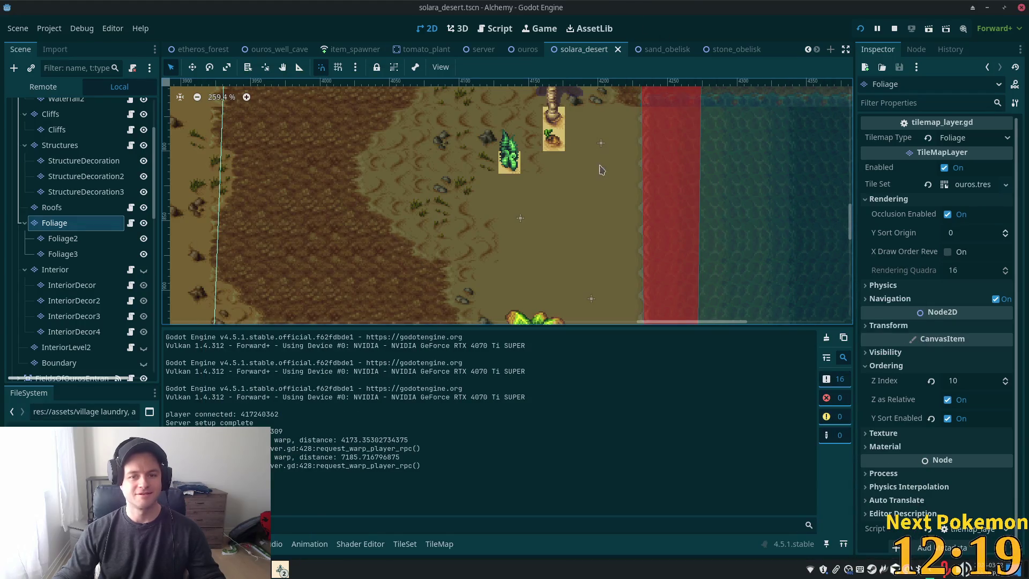
pyautogui.scroll(-3, 601, 170)
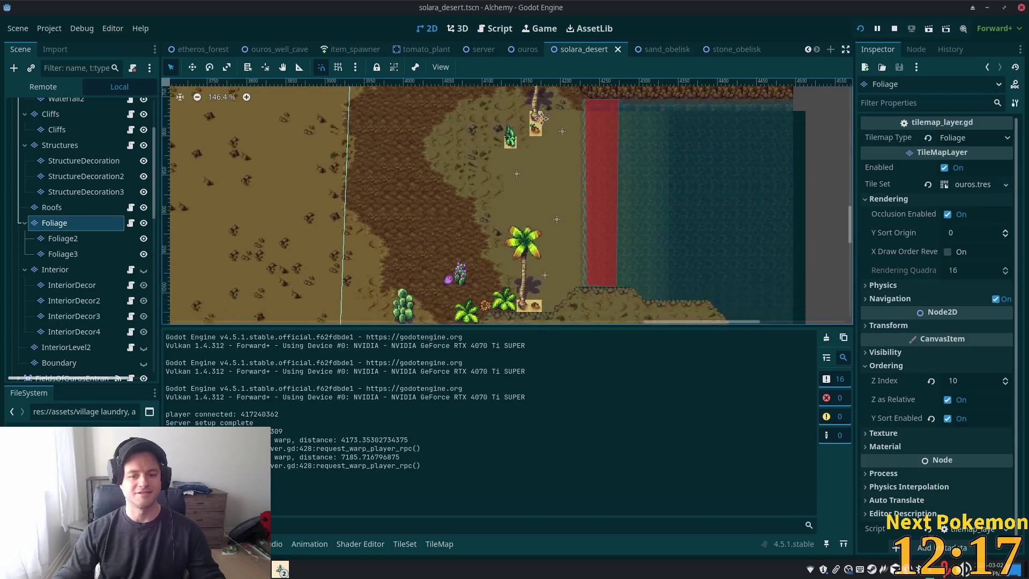
pyautogui.scroll(6, 540, 117)
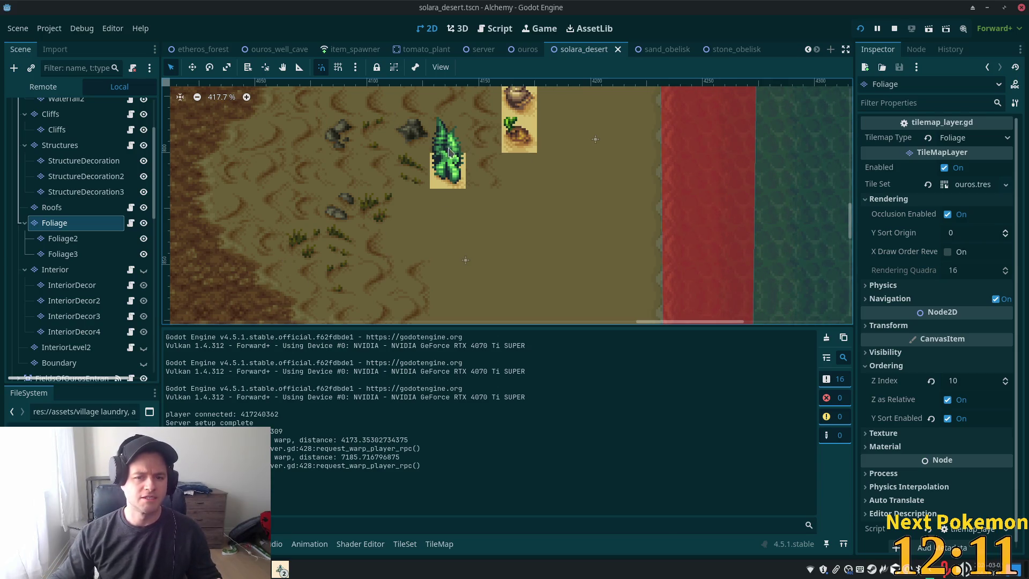
pyautogui.scroll(-6, 504, 200)
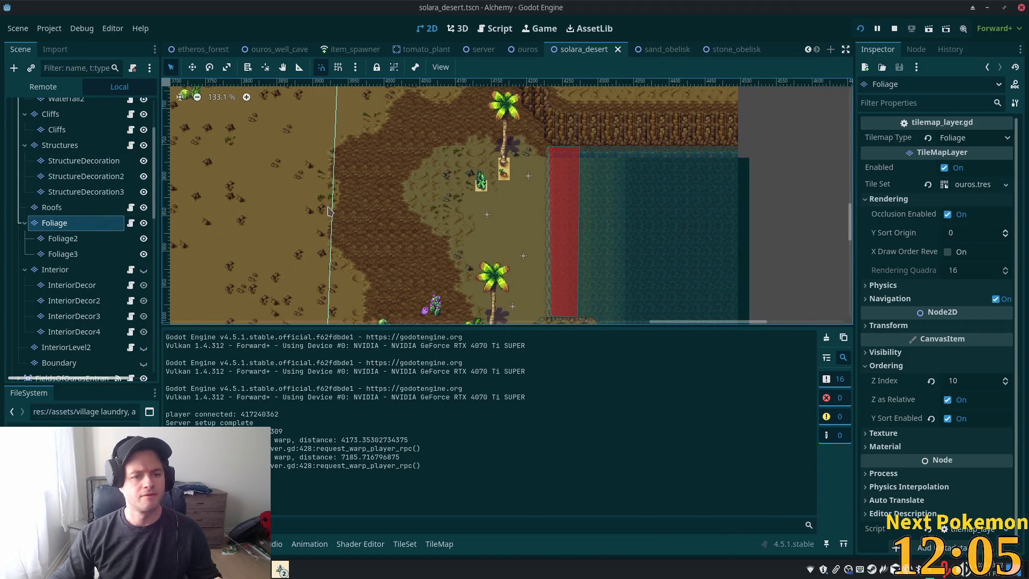
pyautogui.scroll(2, 555, 279)
# Inspect the StructureDecoration and Foliage layers, toggling tile selection and paint modes.
pyautogui.click(83, 161)
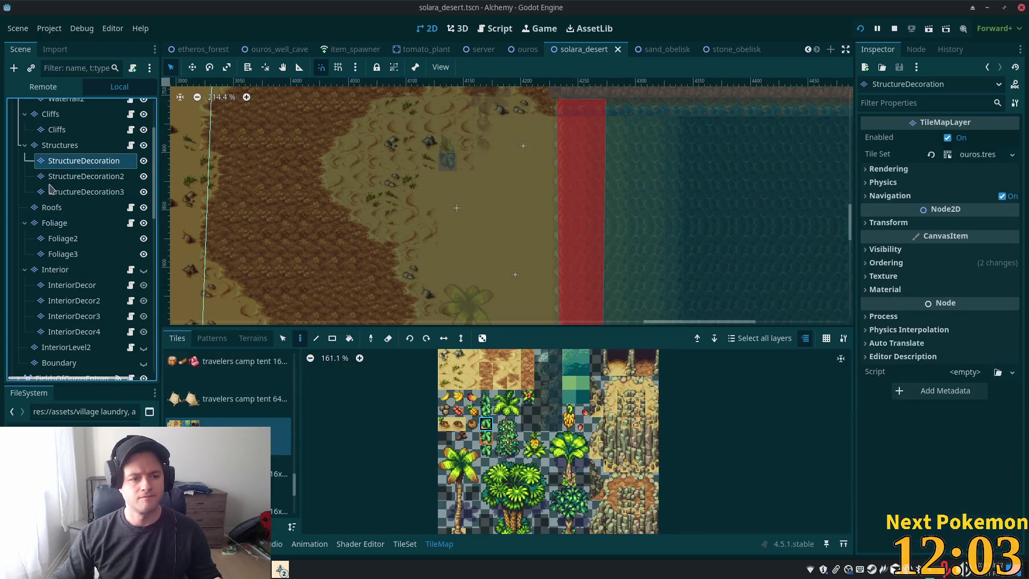
pyautogui.click(55, 223)
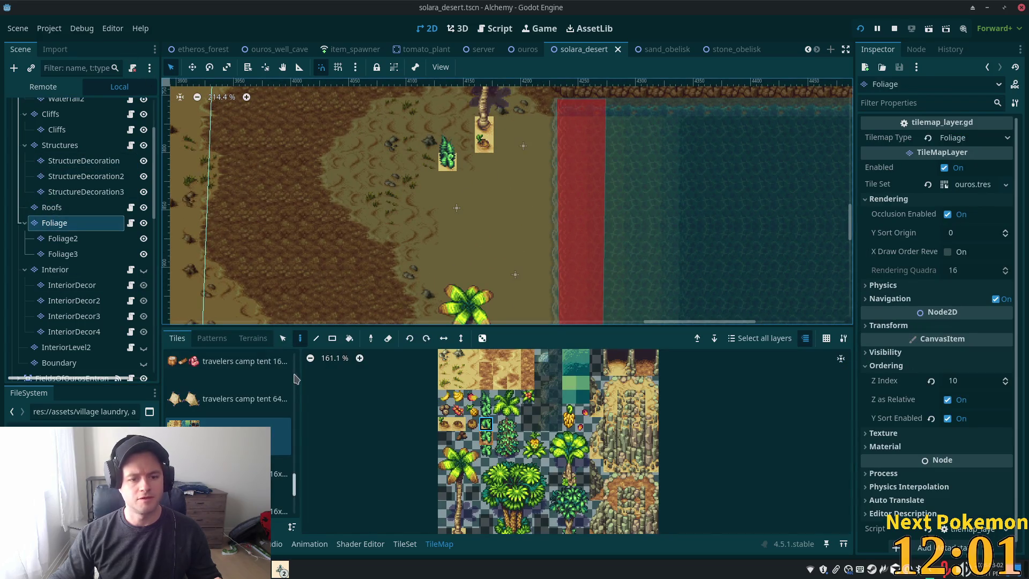
pyautogui.click(283, 337)
pyautogui.scroll(2, 86, 230)
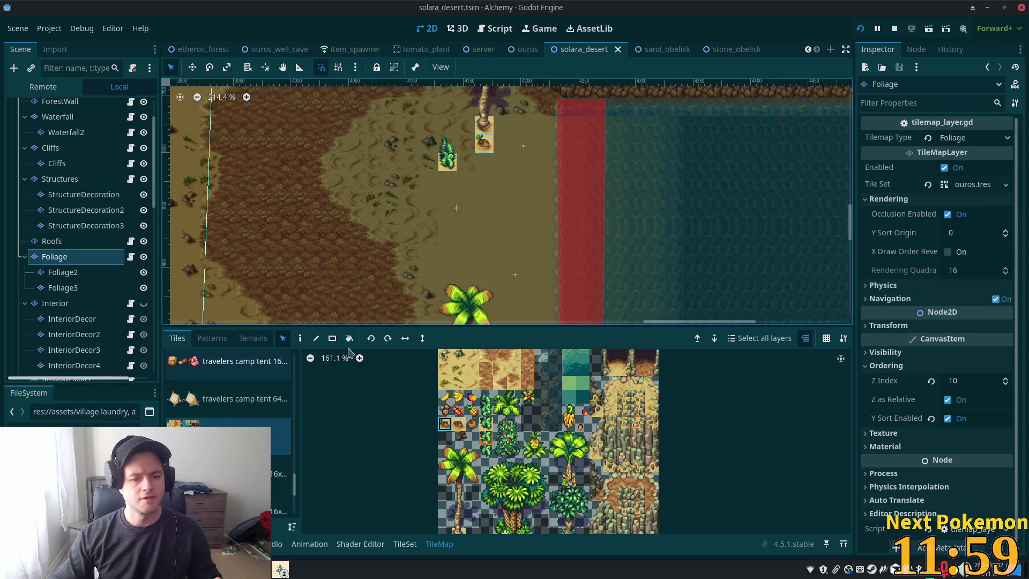
pyautogui.click(299, 339)
pyautogui.scroll(3, 65, 128)
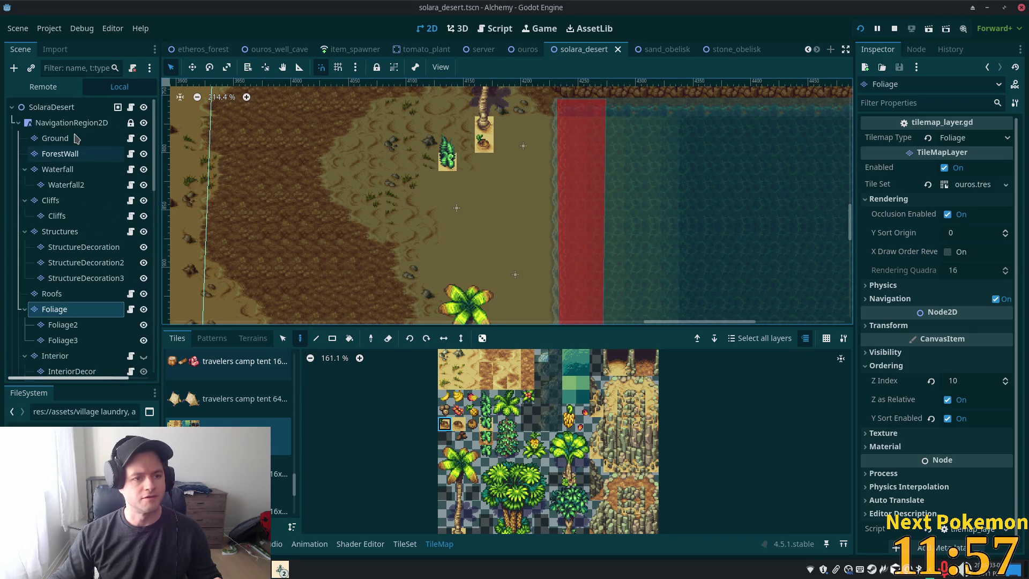
# Review the Ground and Foliage layers, then save and run the game with F5.
pyautogui.click(55, 138)
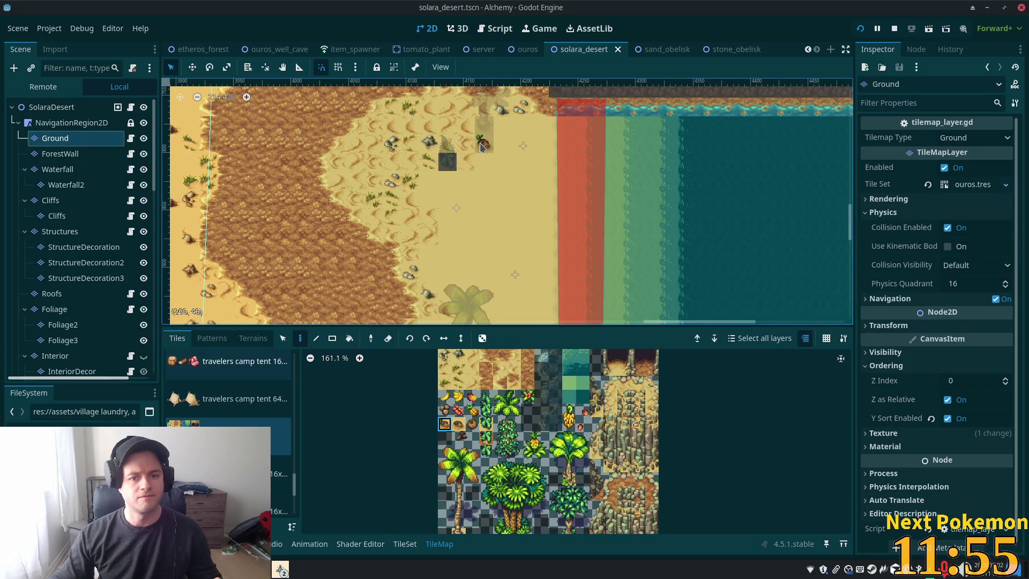
pyautogui.scroll(-5, 483, 279)
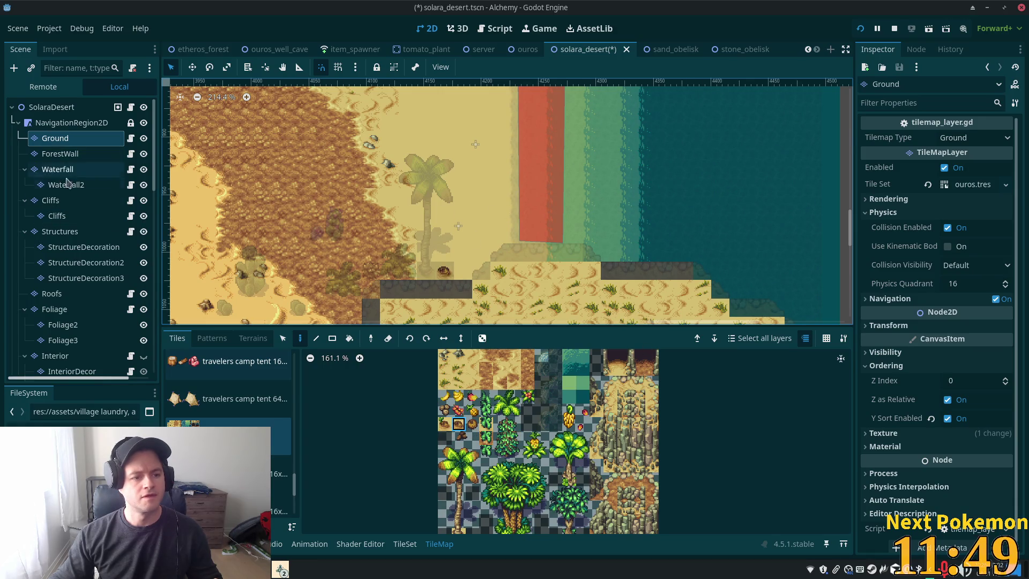
pyautogui.click(54, 309)
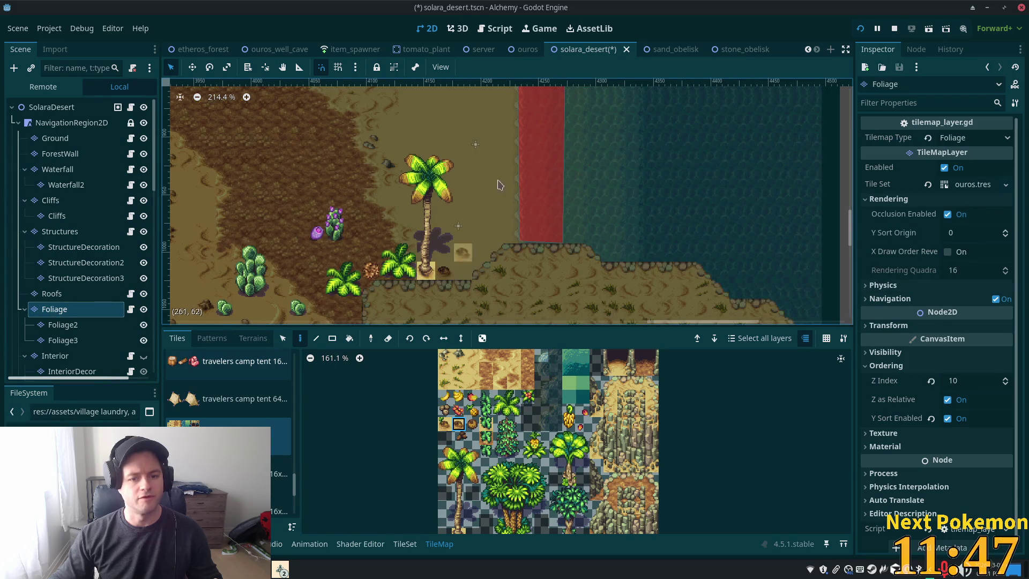
pyautogui.scroll(6, 498, 185)
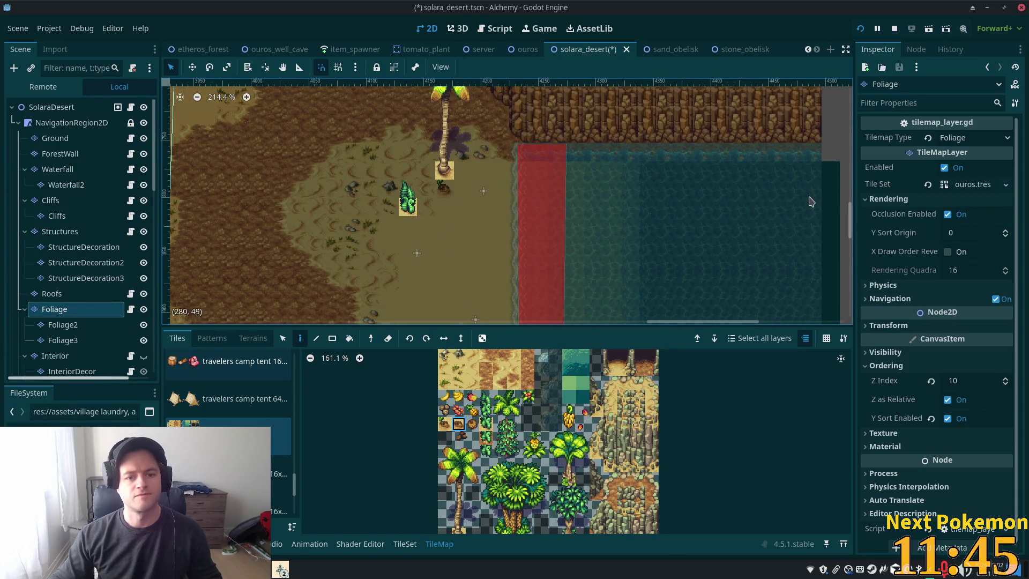
pyautogui.press('F5')
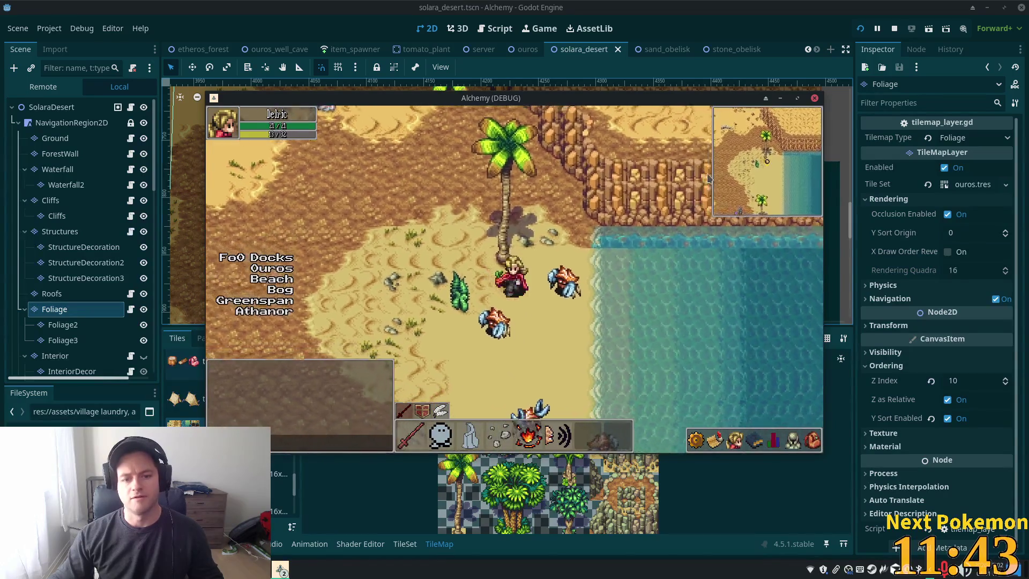
# Walk the player down the beach, past the obelisks toward the cacti, and back.
pyautogui.press('Down')
pyautogui.press('Left')
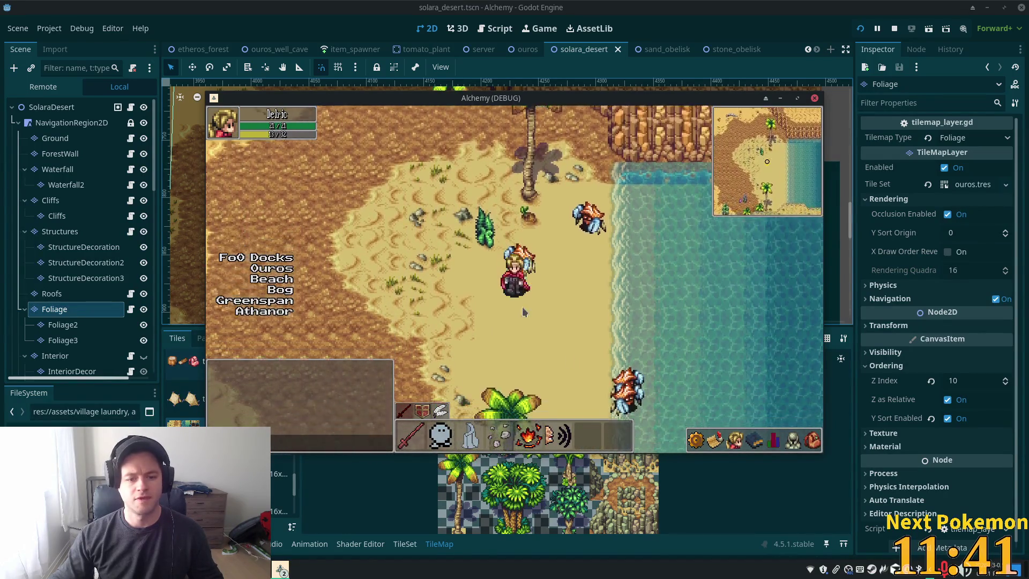
pyautogui.press('Down')
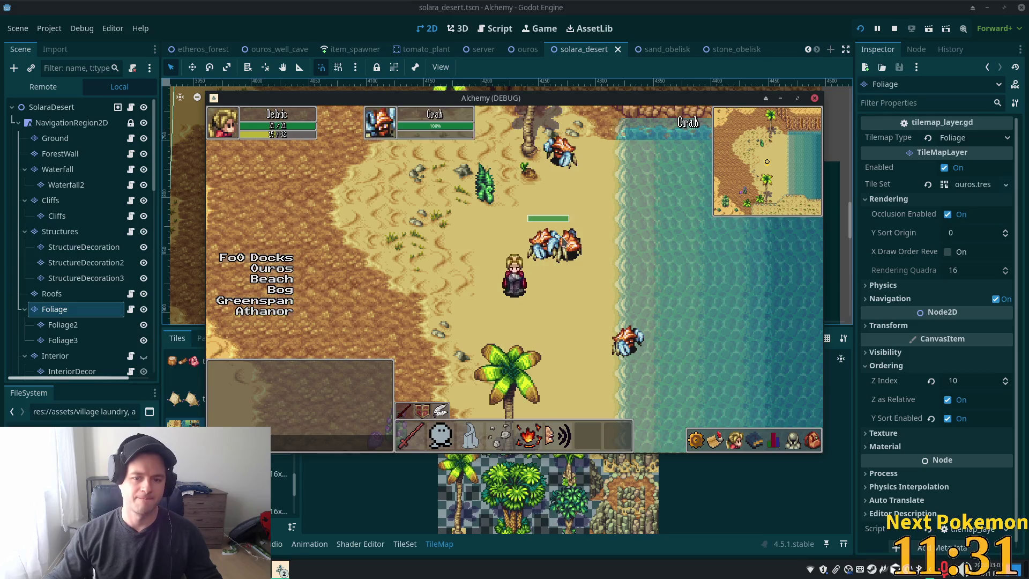
pyautogui.press('Left')
pyautogui.press('Up')
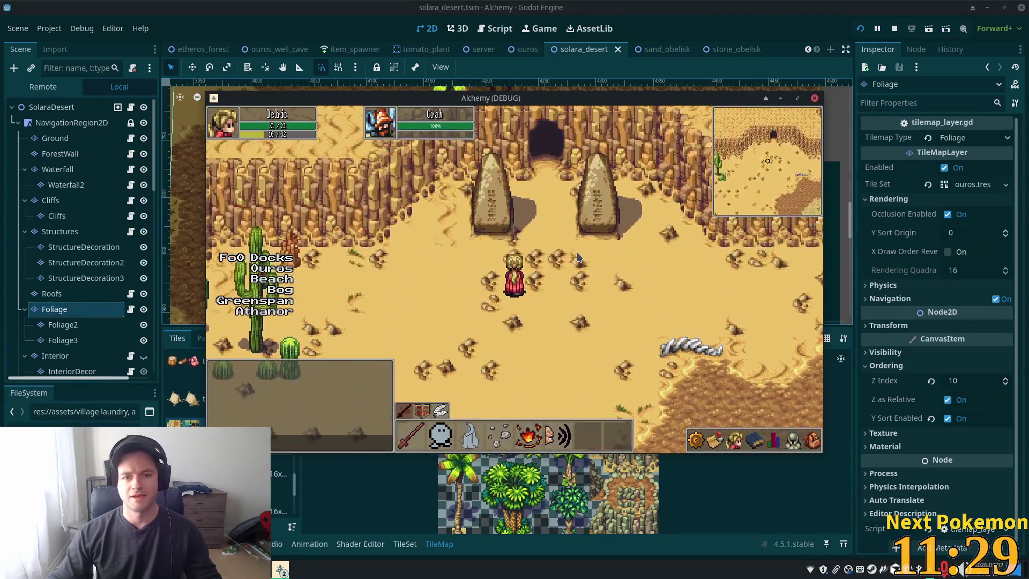
pyautogui.press('Down')
pyautogui.press('Left')
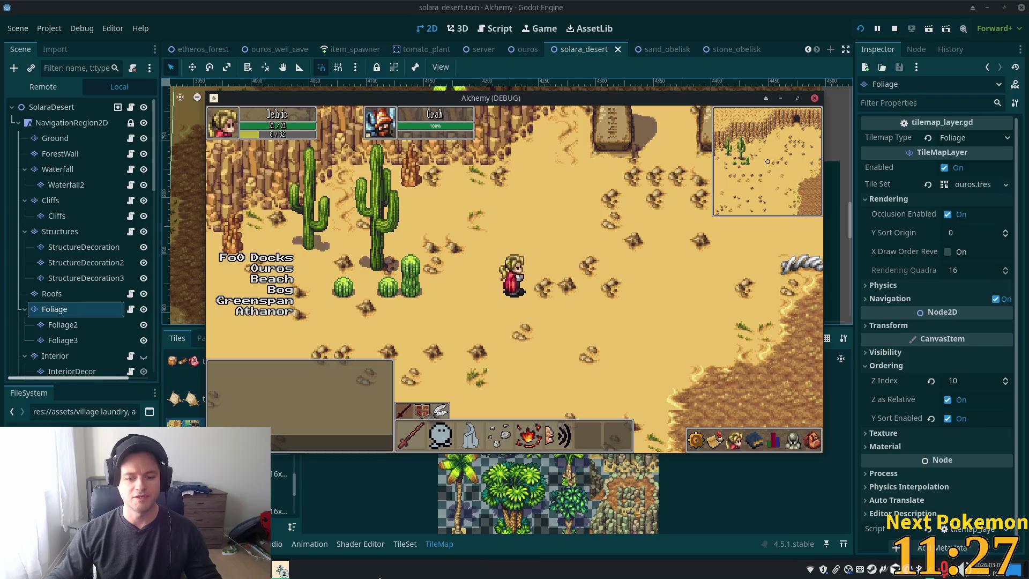
pyautogui.press('Down')
pyautogui.press('Right')
pyautogui.press('Up')
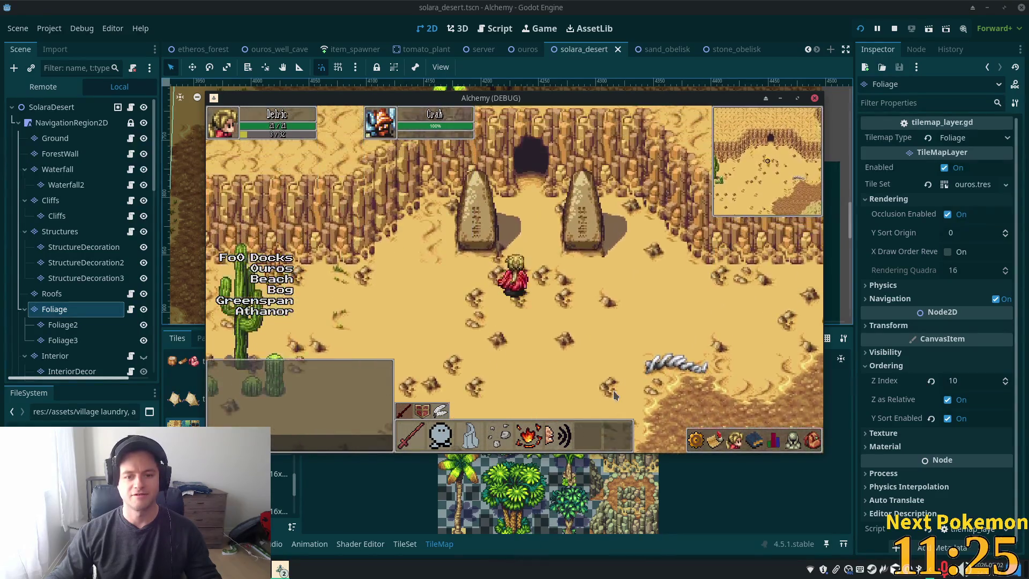
# Wander around the palm beach, then head into the open desert with cacti.
pyautogui.press('Down')
pyautogui.press('Right')
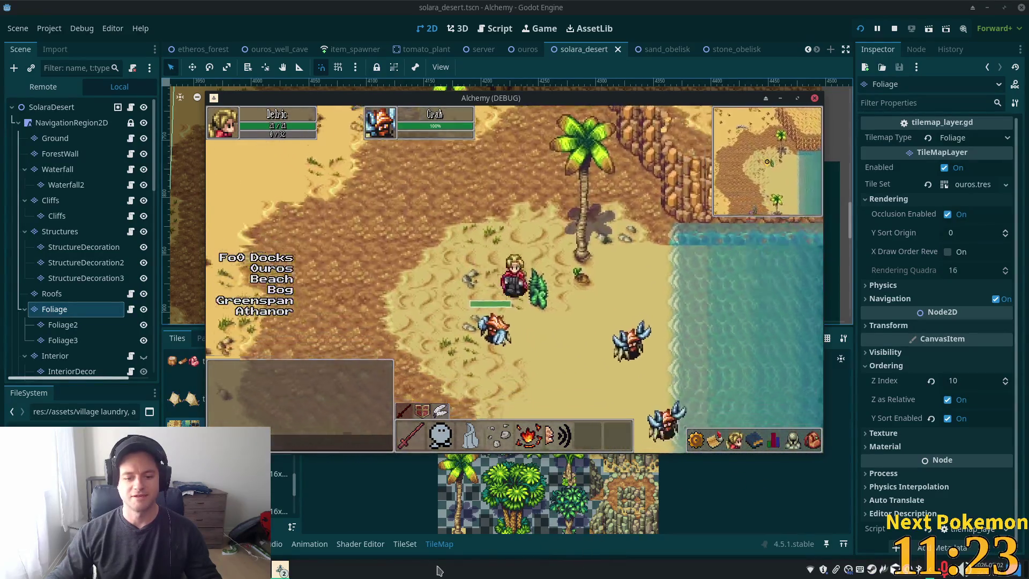
pyautogui.press('Up')
pyautogui.press('Left')
pyautogui.press('Down')
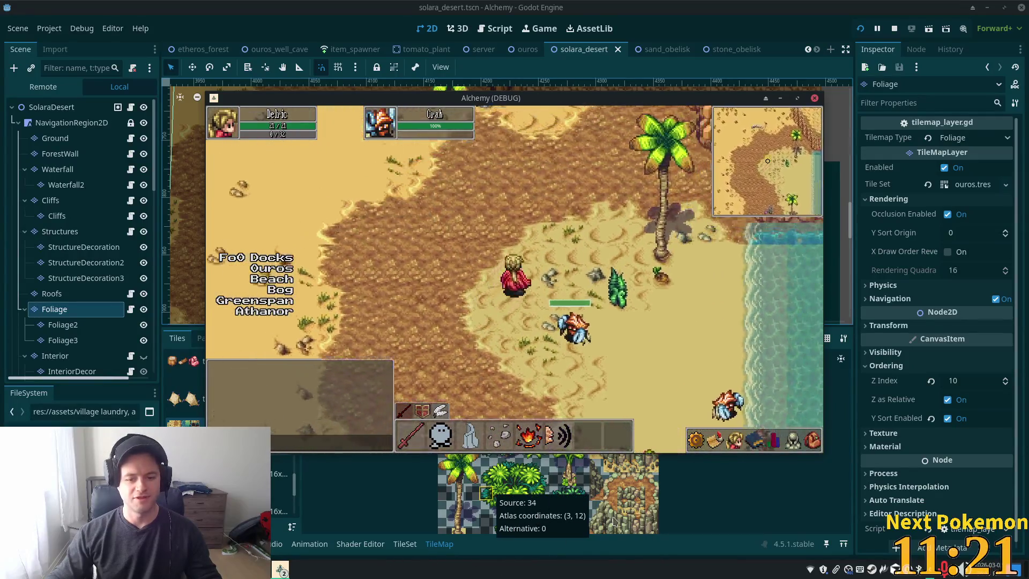
pyautogui.press('Right')
pyautogui.press('Down')
pyautogui.press('Up')
pyautogui.press('Left')
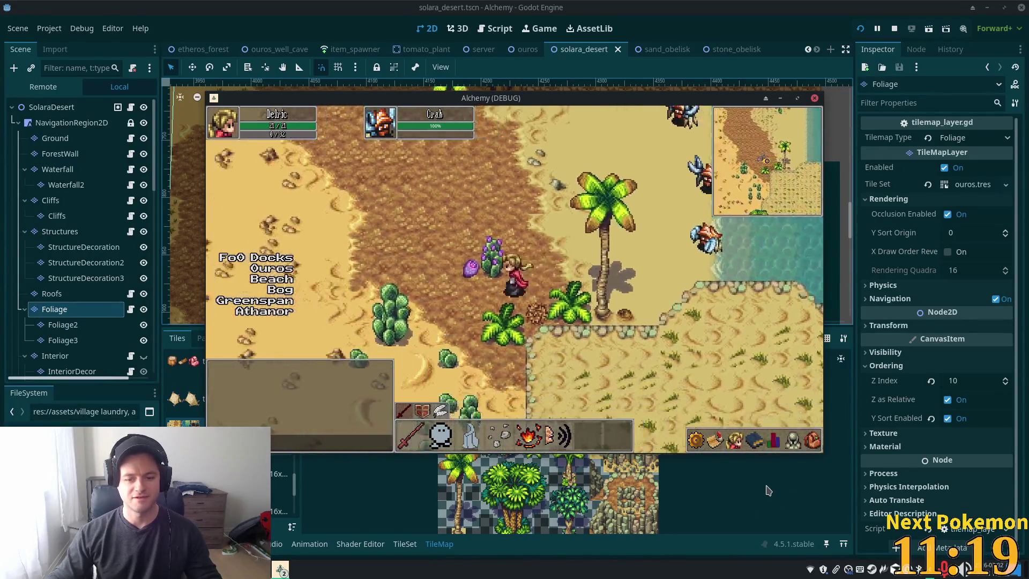
pyautogui.press('Left')
pyautogui.press('Up')
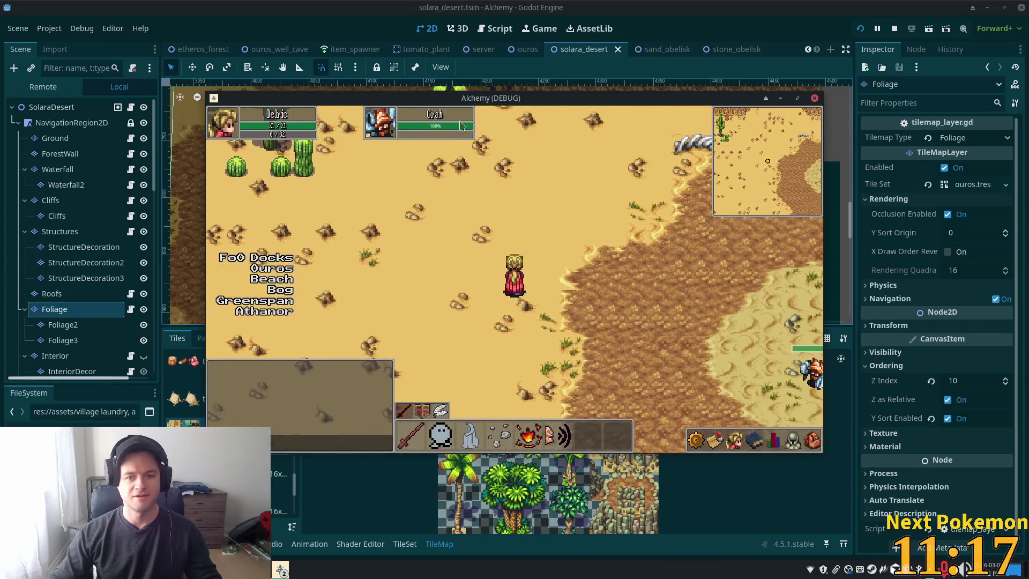
pyautogui.moveTo(534, 102); pyautogui.dragTo(700, 131)
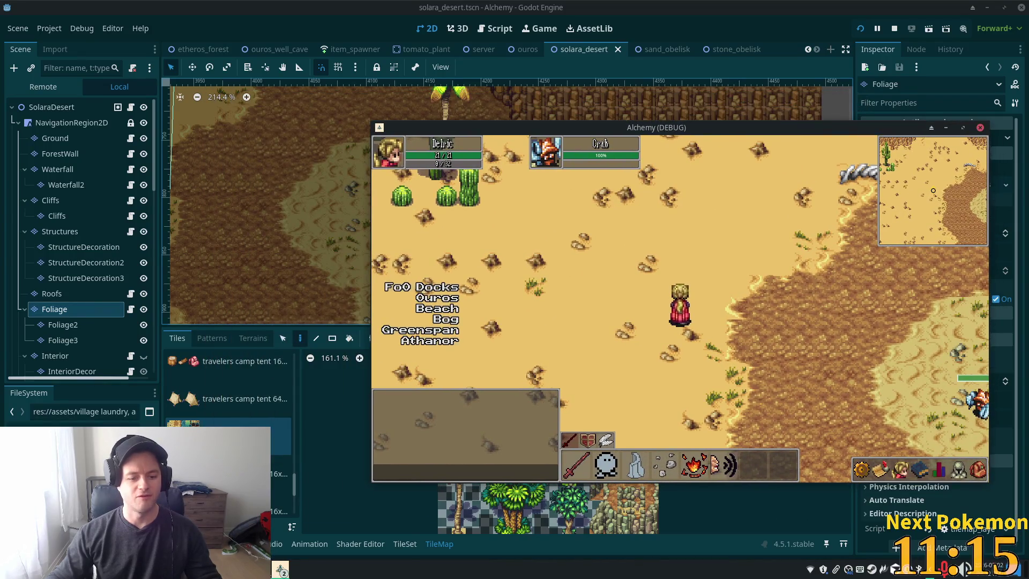
# Raise the village and interior game windows, moving the interior one to the upper left.
pyautogui.click(281, 569)
pyautogui.click(300, 527)
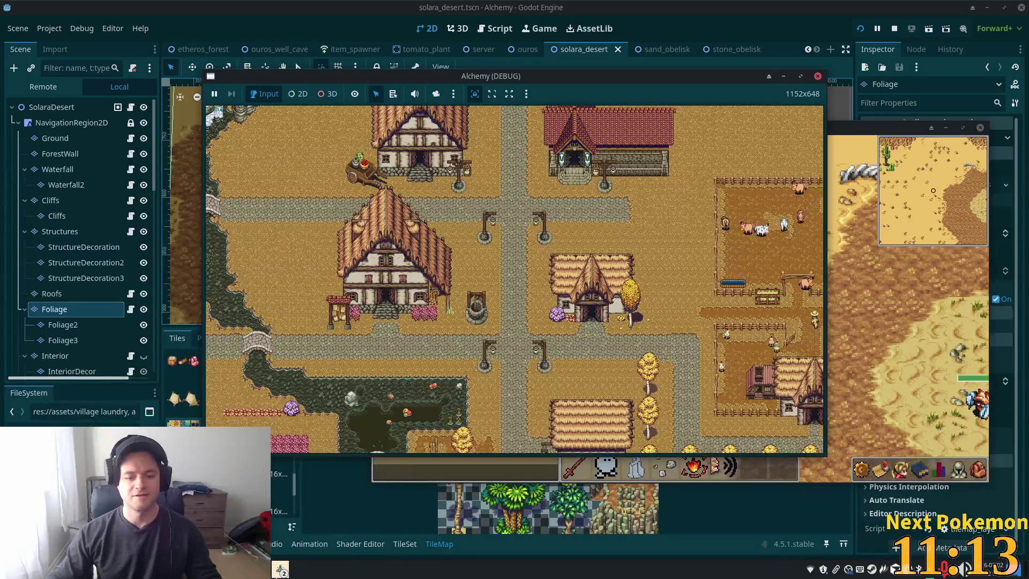
pyautogui.click(281, 569)
pyautogui.click(298, 527)
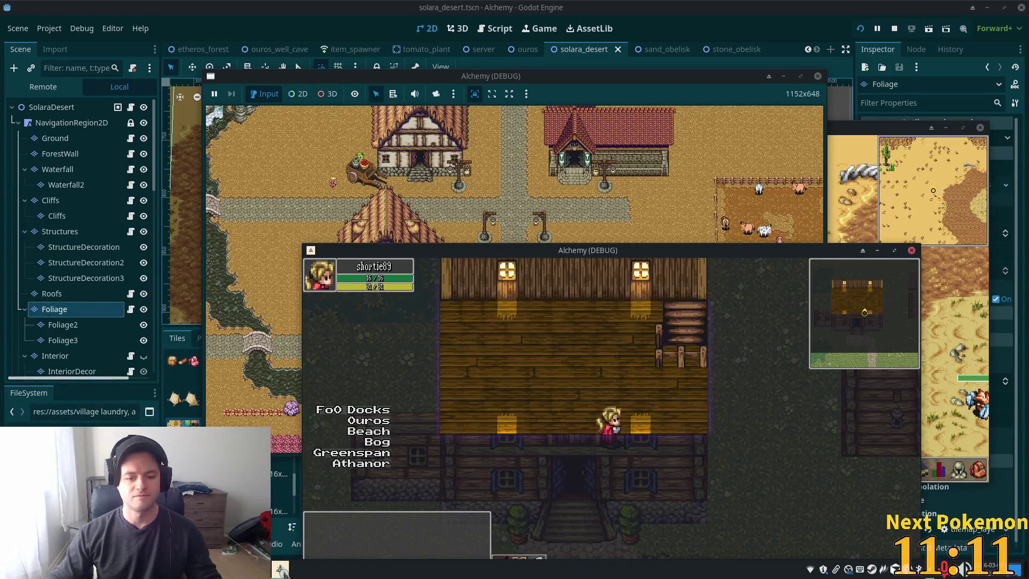
pyautogui.moveTo(536, 250); pyautogui.dragTo(281, 103)
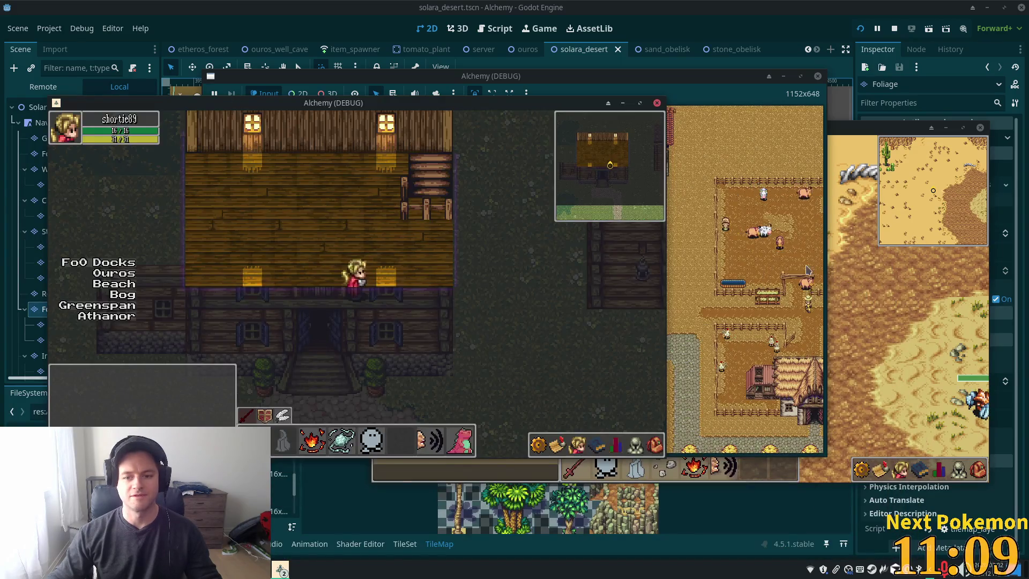
# Walk the desert character north to the cave entrance between the two obelisks.
pyautogui.click(884, 341)
pyautogui.press('Up')
pyautogui.press('Left')
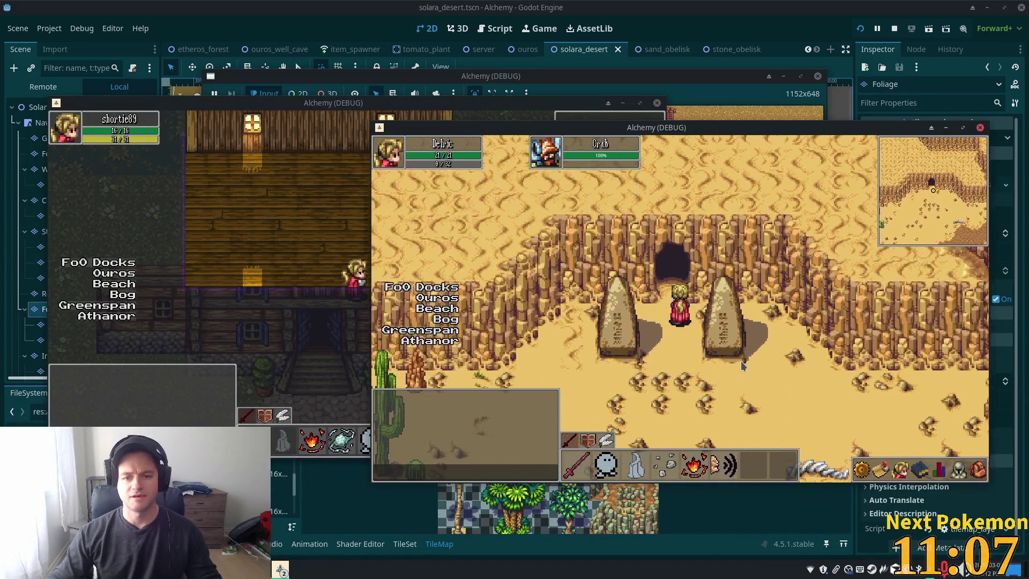
# Walk from Solara Cliff Cave back into the desert, around the cacti, rocky ground and canyon.
pyautogui.press('Up')
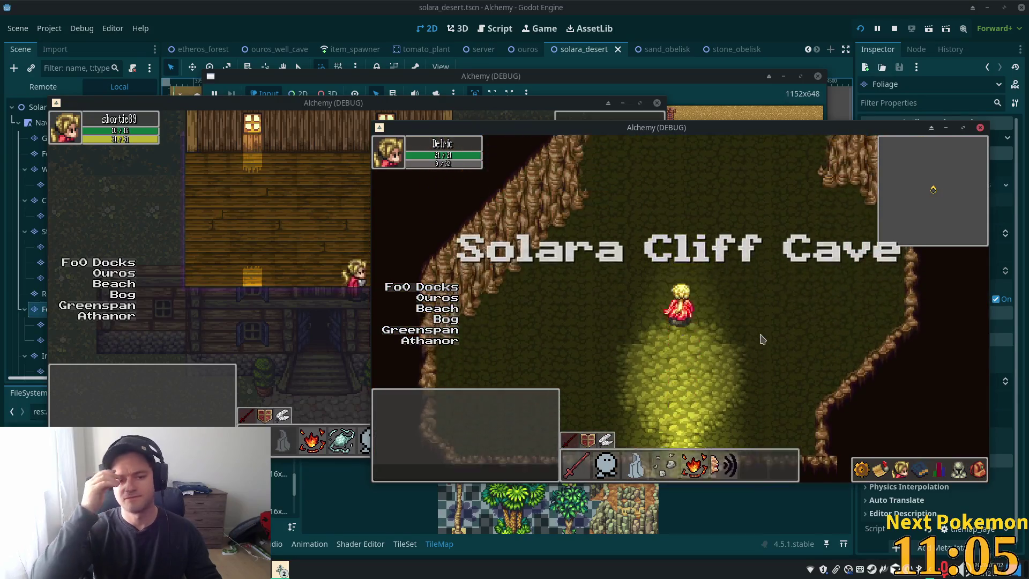
pyautogui.press('Up')
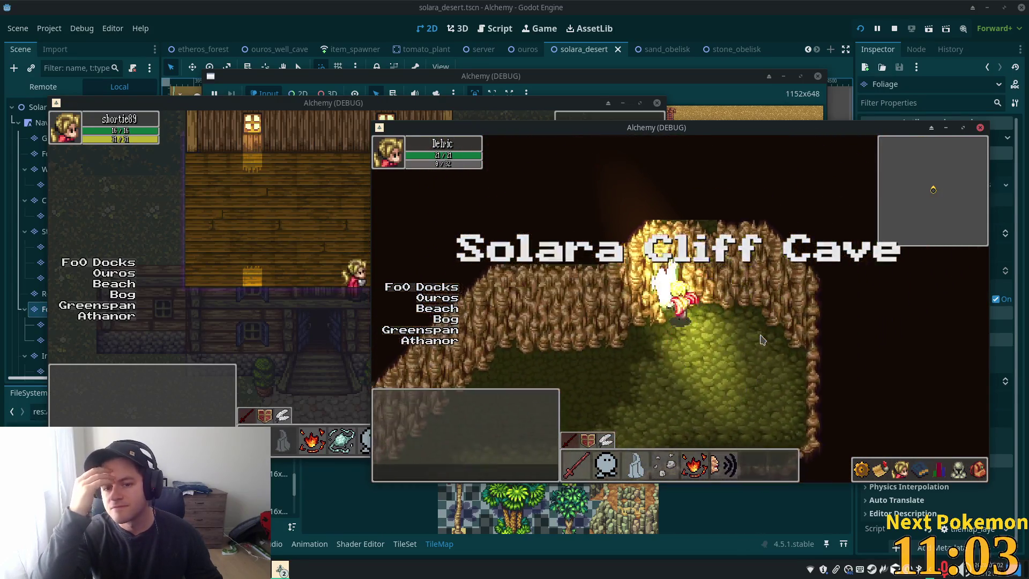
pyautogui.press('Up')
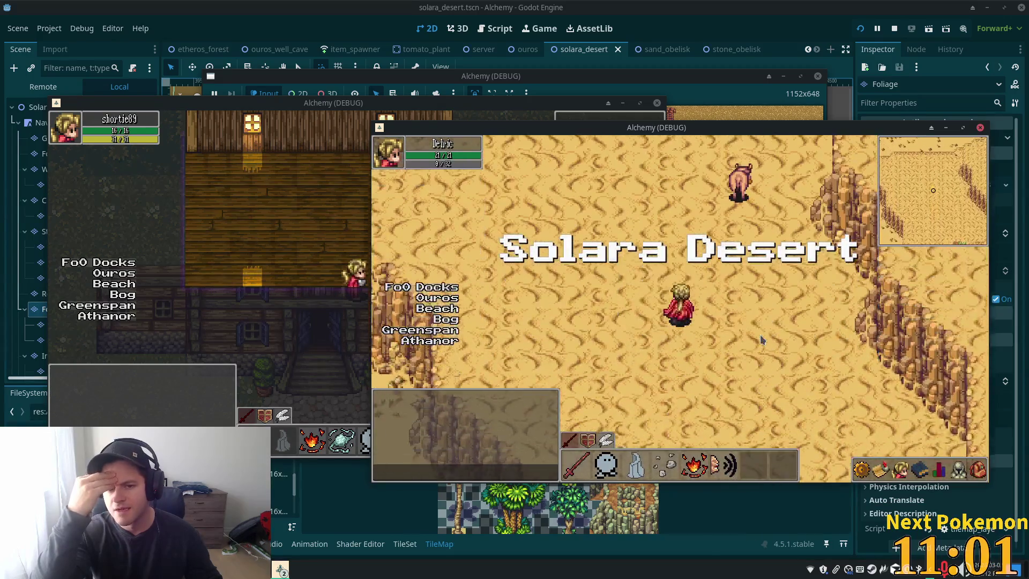
pyautogui.press('Down')
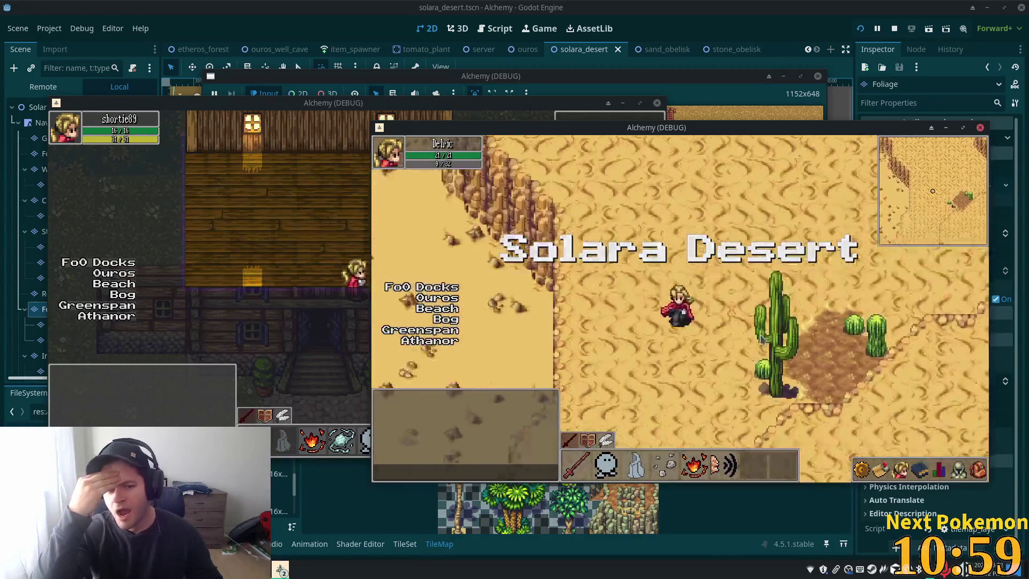
pyautogui.press('Left')
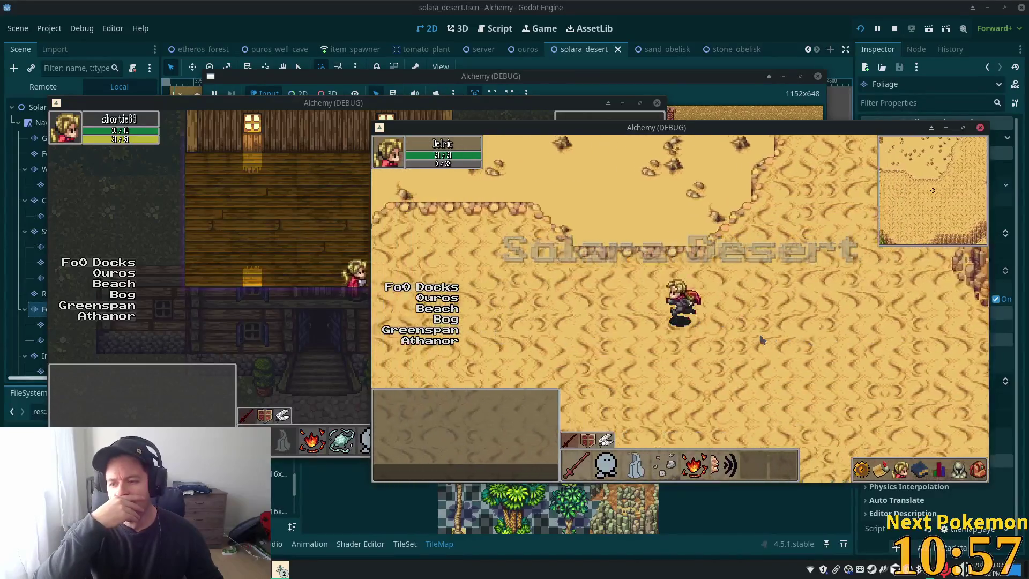
pyautogui.press('Right')
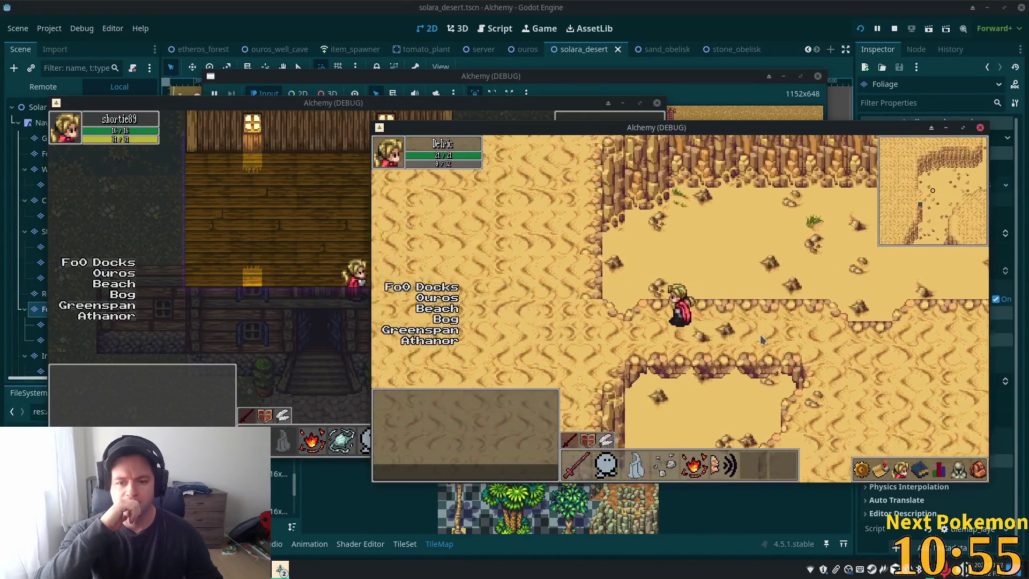
pyautogui.press('Up')
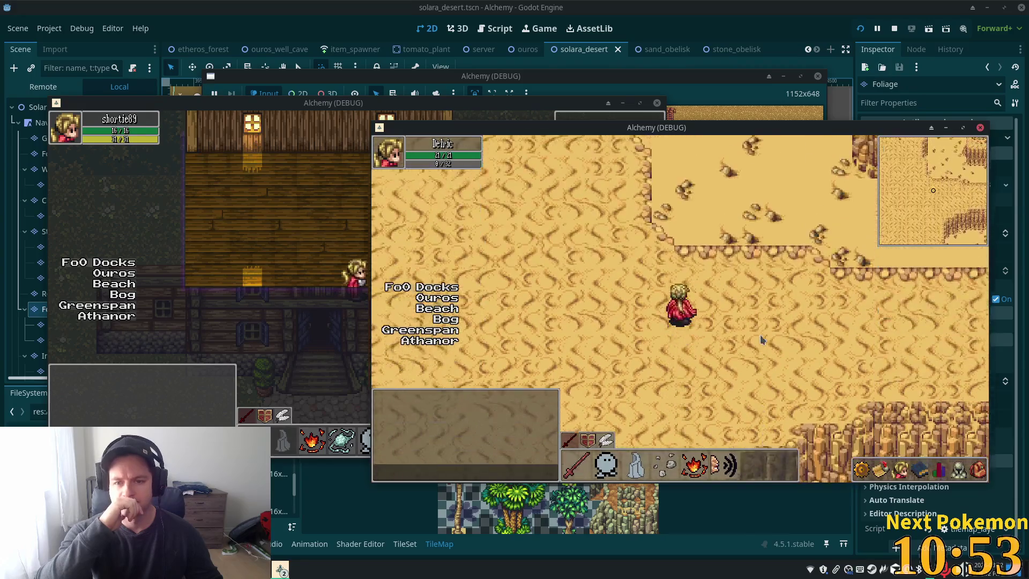
pyautogui.press('Up')
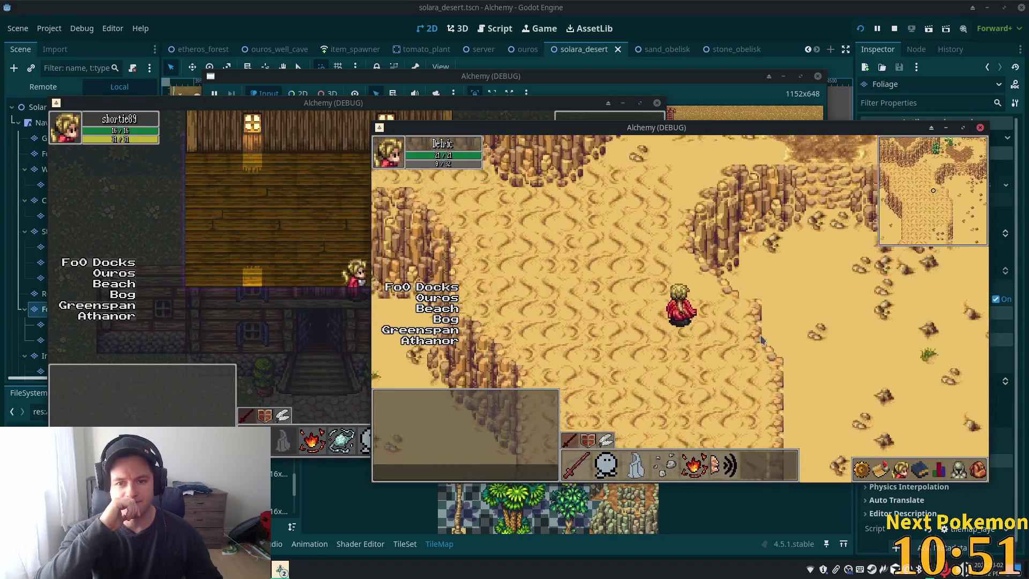
pyautogui.press('Up')
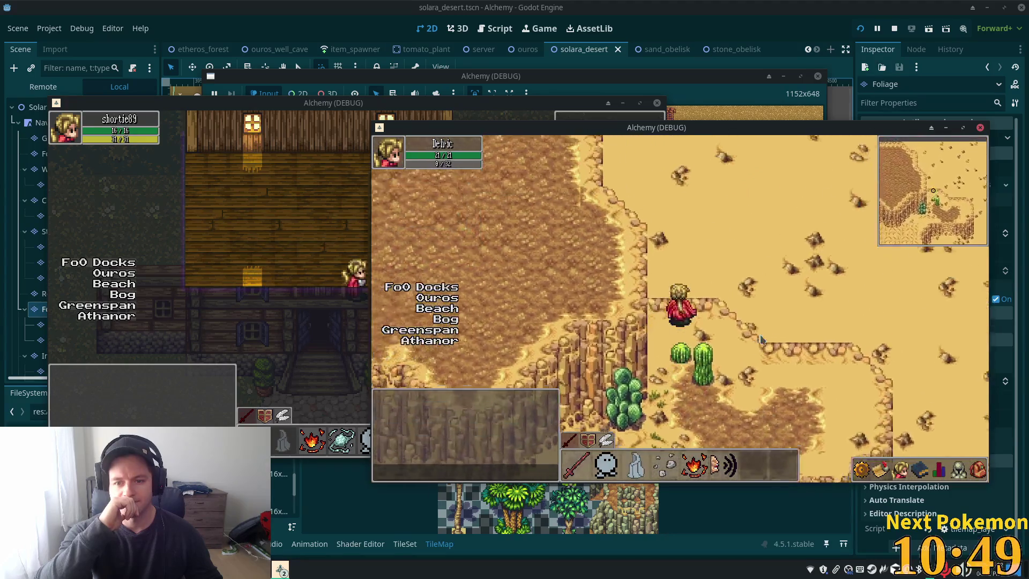
pyautogui.press('Up')
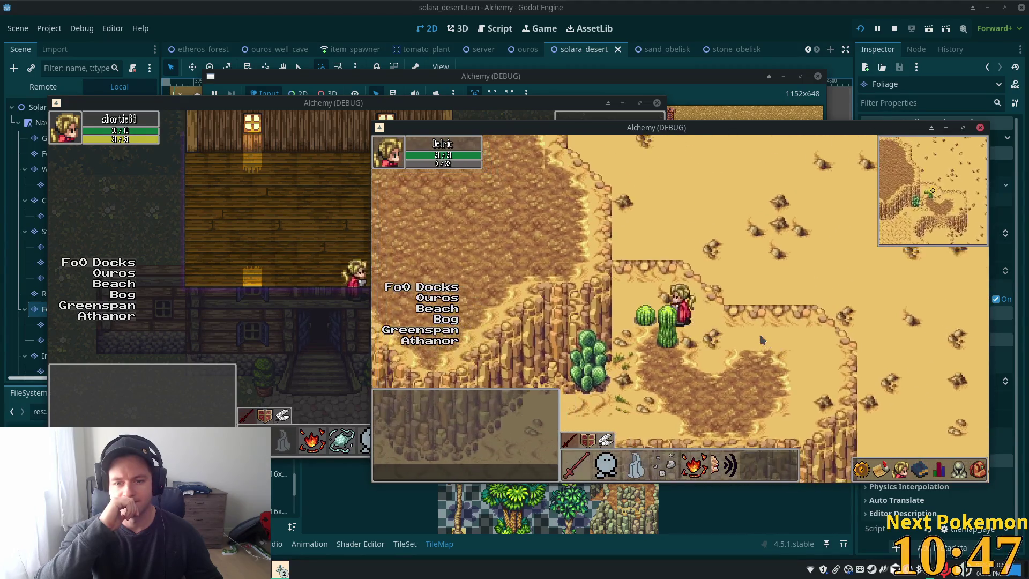
pyautogui.press('Down')
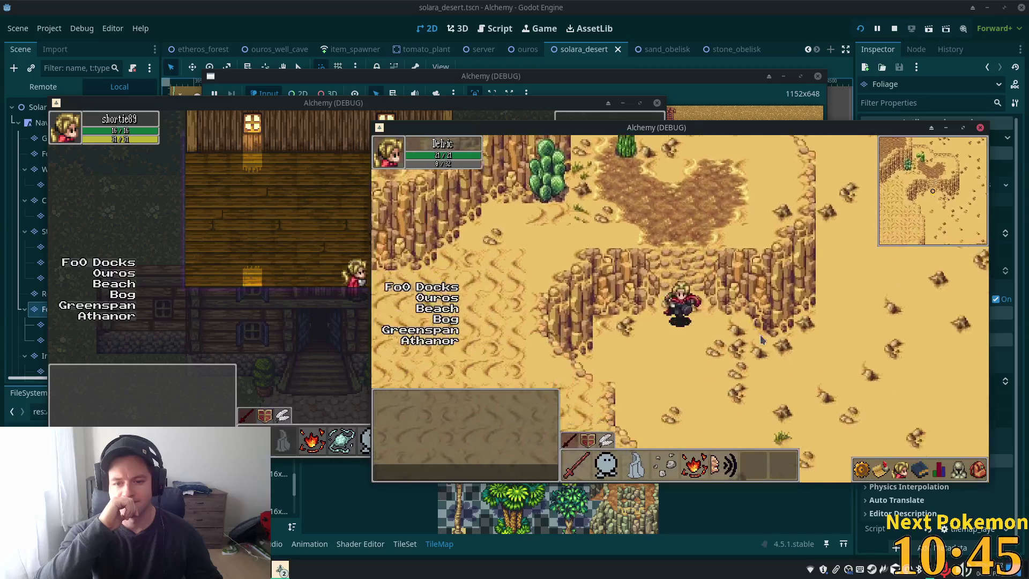
pyautogui.press('Right')
pyautogui.press('Down')
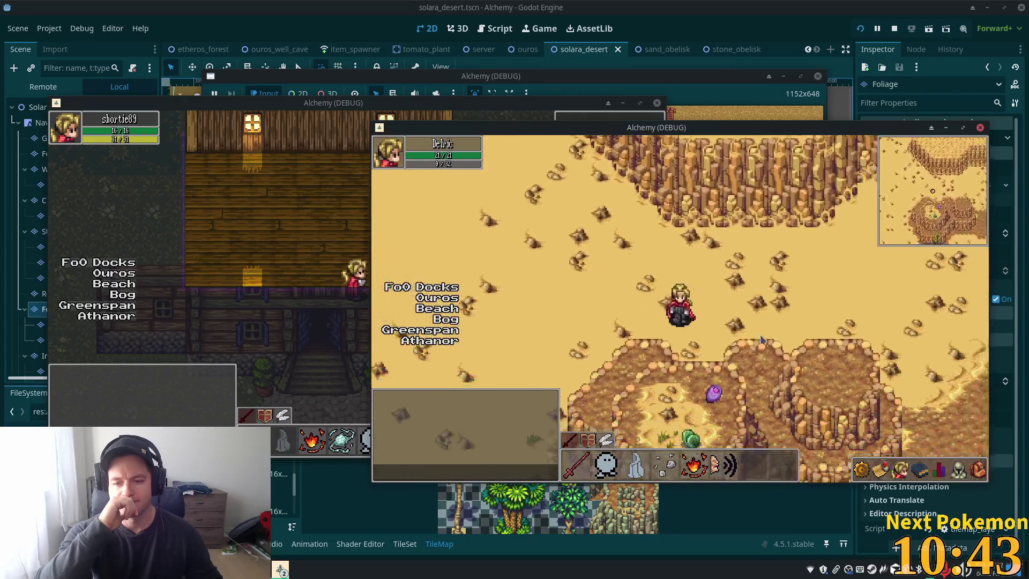
pyautogui.press('Right')
pyautogui.press('Down')
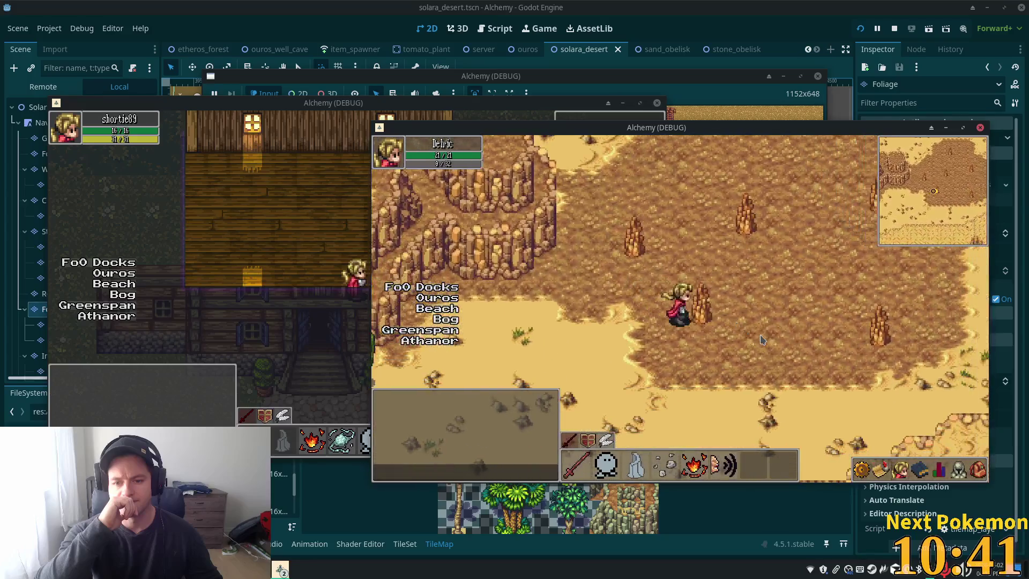
pyautogui.press('Down')
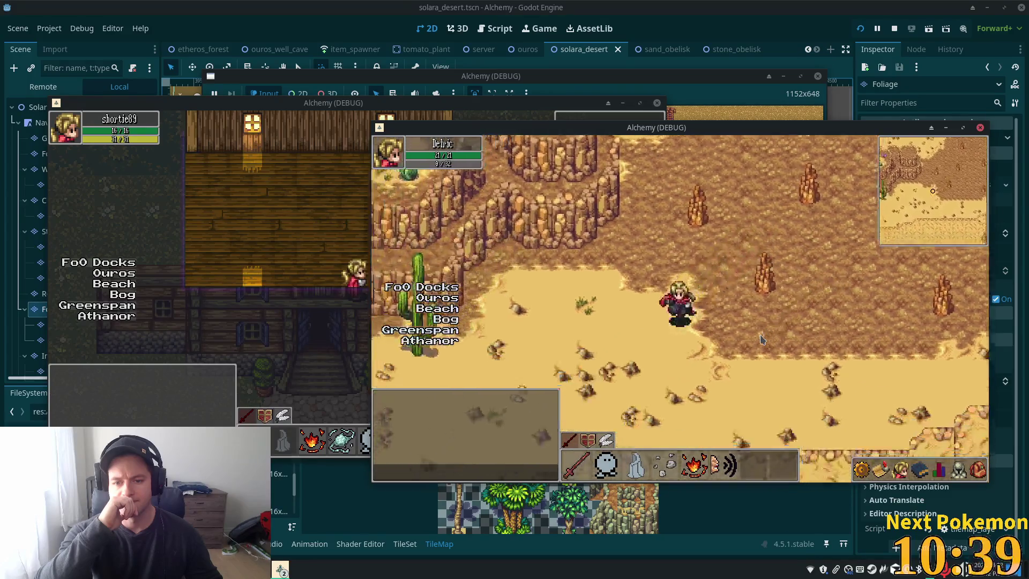
pyautogui.press('Left')
pyautogui.press('Down')
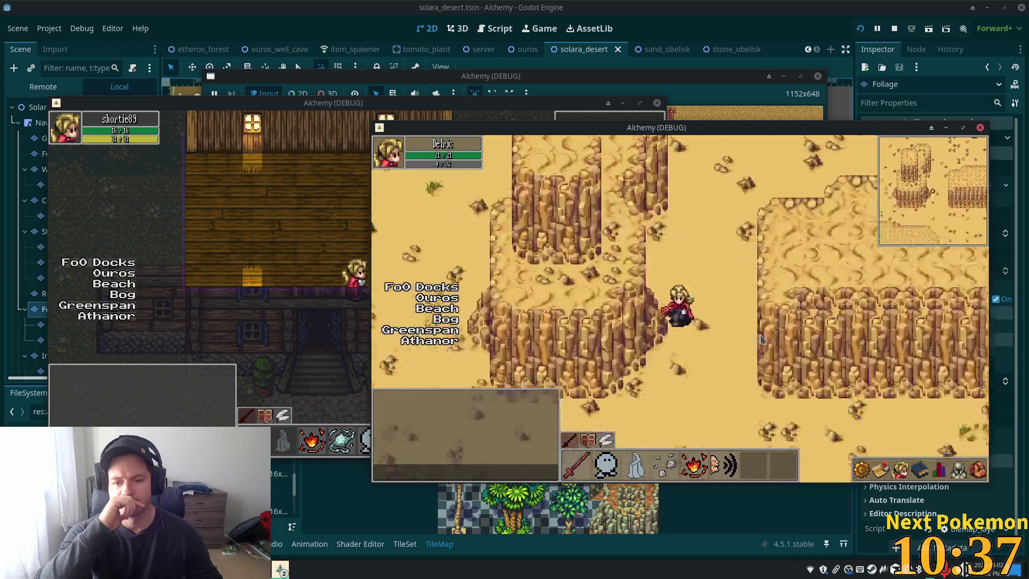
pyautogui.press('Down')
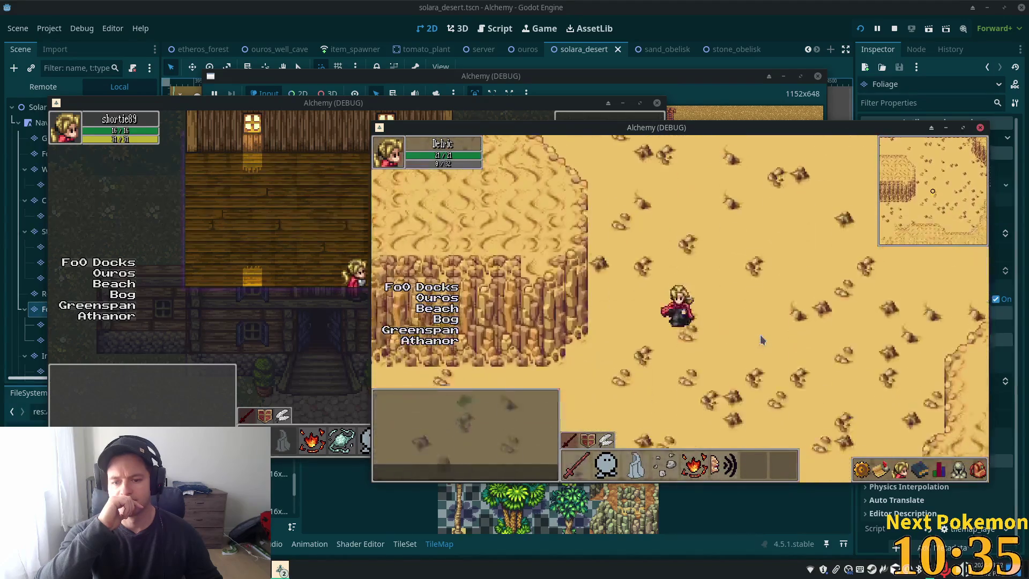
pyautogui.press('Down')
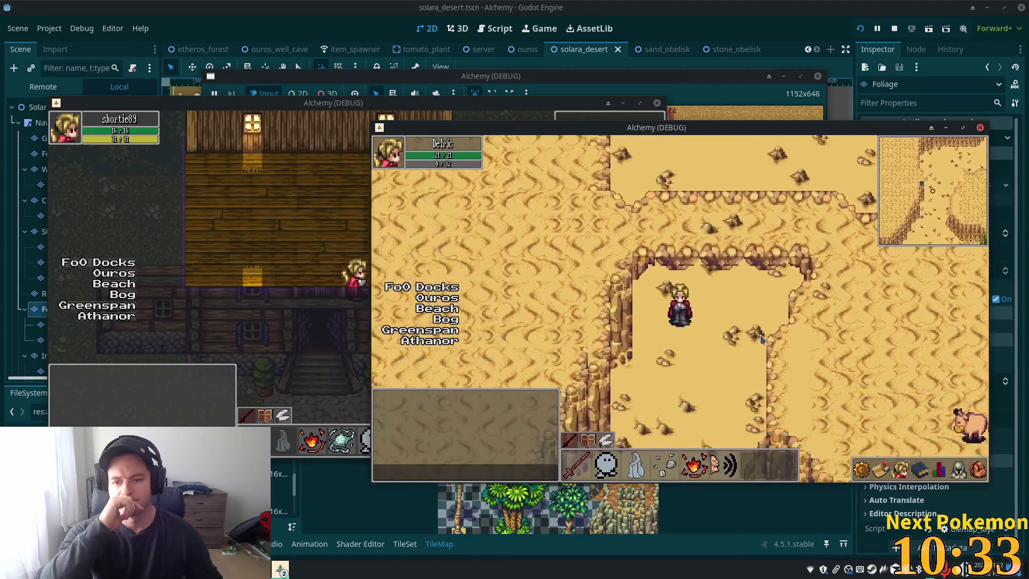
# Keep walking across the desert plateaus and cliff enclosures, heading west toward the palm and grass area.
pyautogui.press('Up')
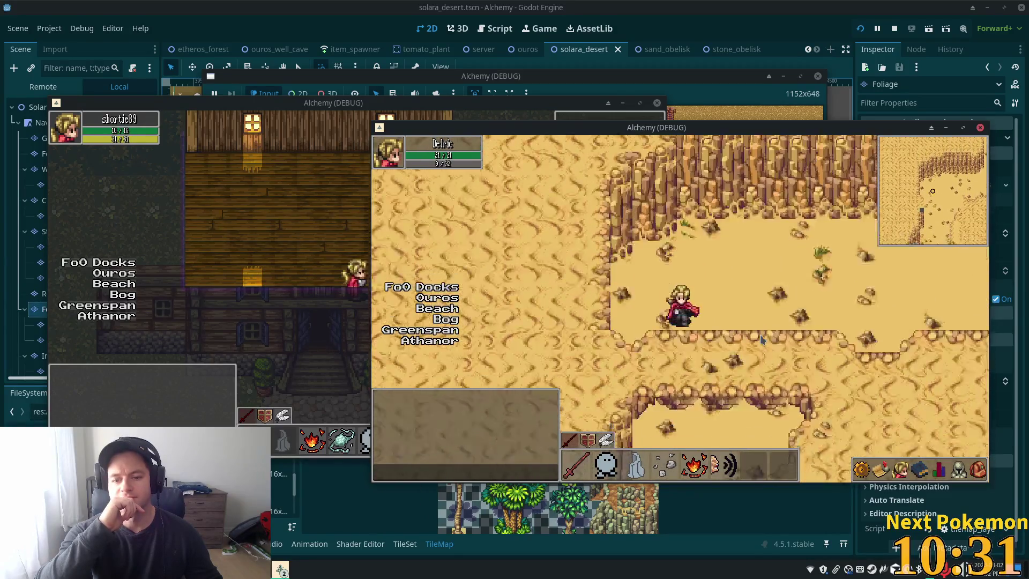
pyautogui.press('Right')
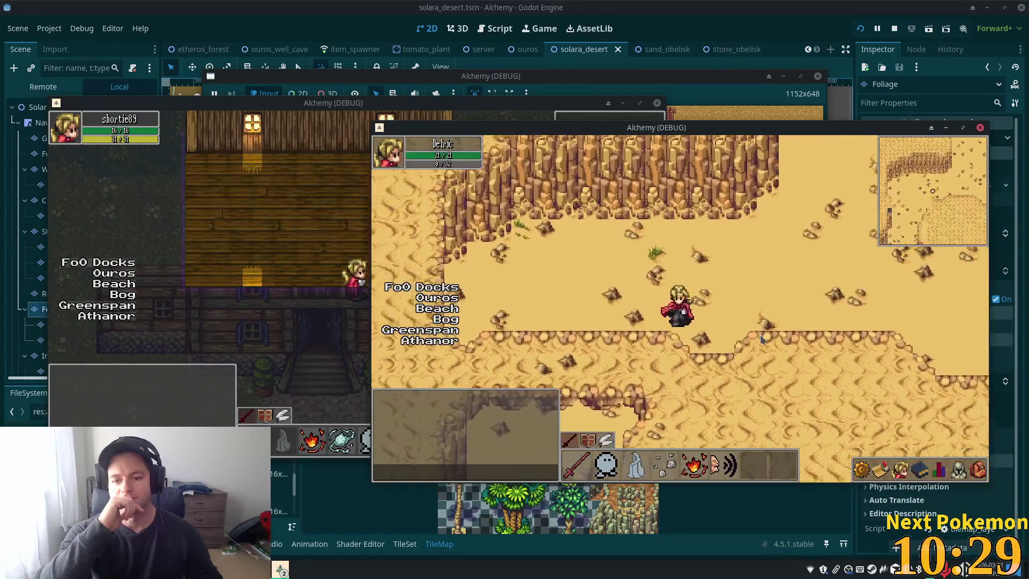
pyautogui.press('Down')
pyautogui.press('Down')
pyautogui.press('Left')
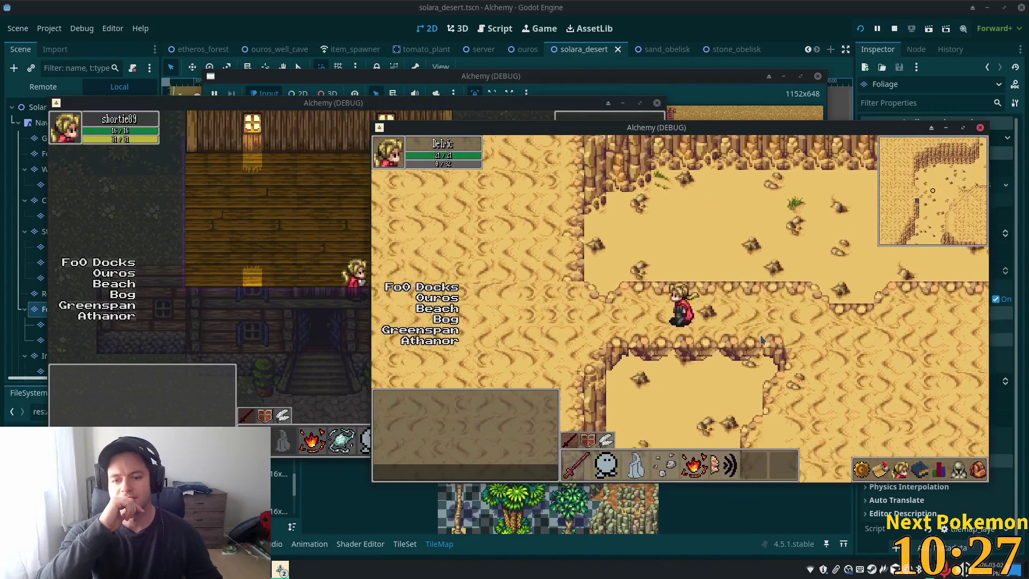
pyautogui.press('Down')
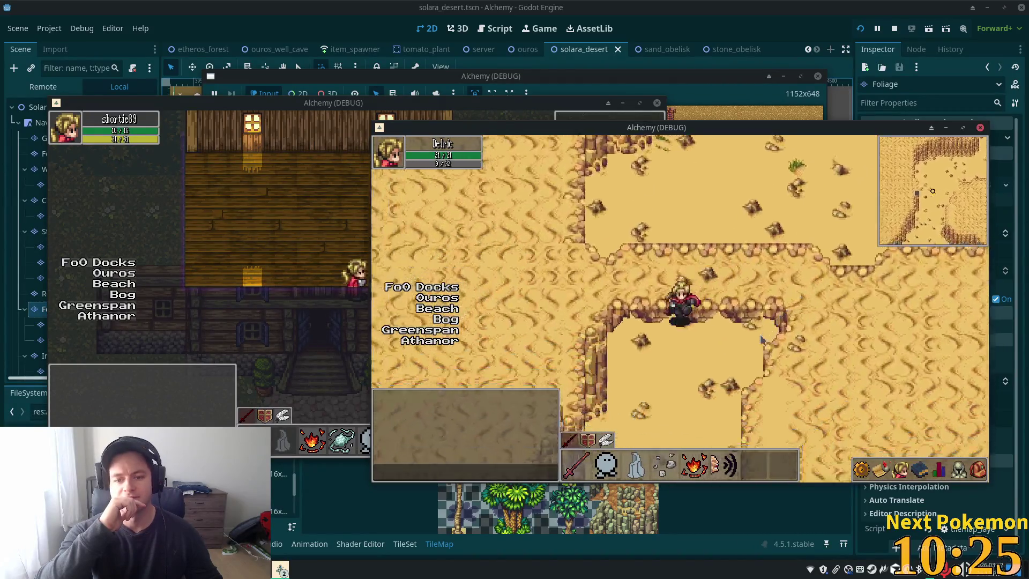
pyautogui.press('Down')
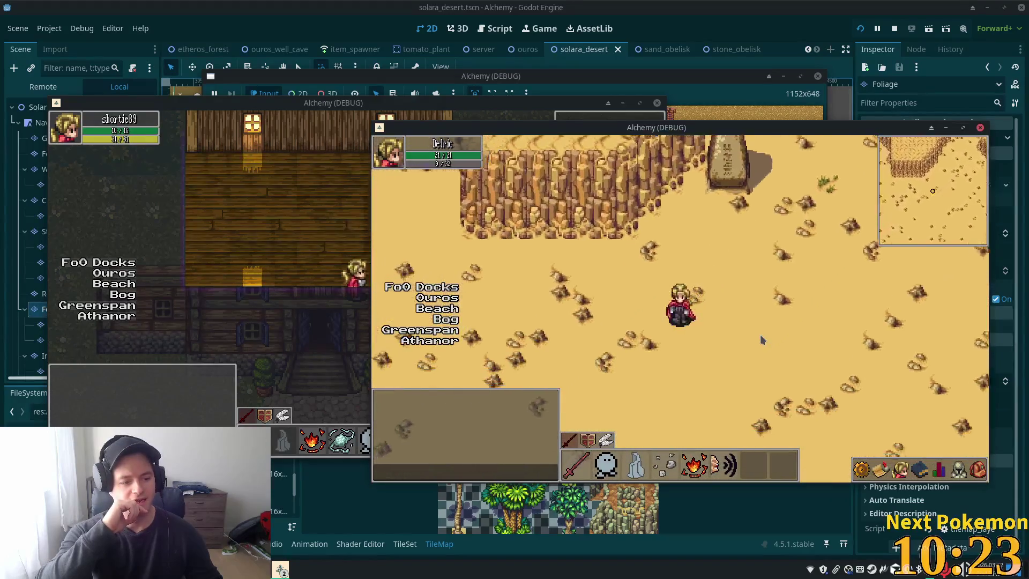
pyautogui.press('Left')
pyautogui.press('Down')
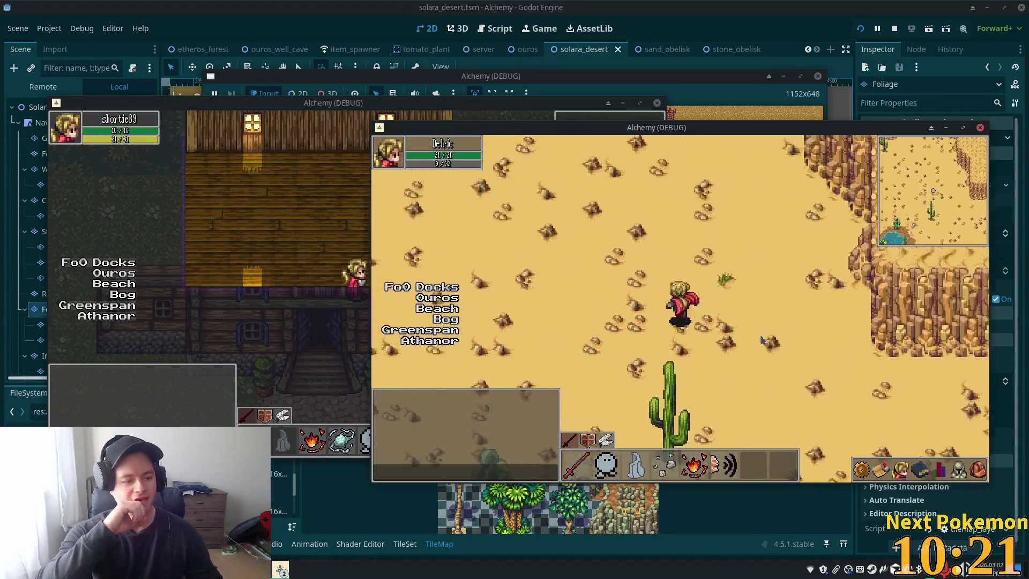
pyautogui.press('Left')
pyautogui.press('Up')
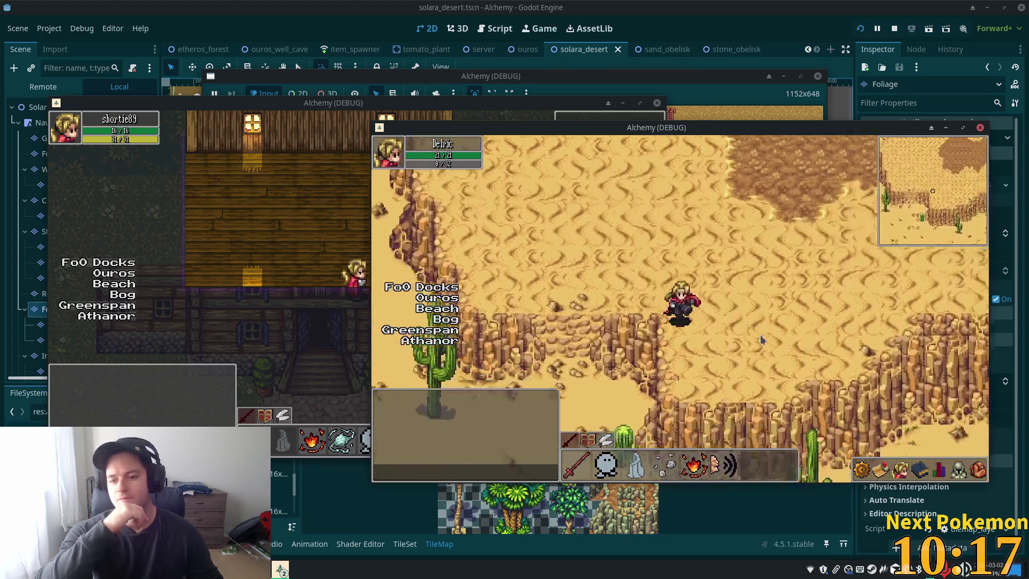
pyautogui.press('Left')
pyautogui.press('Right')
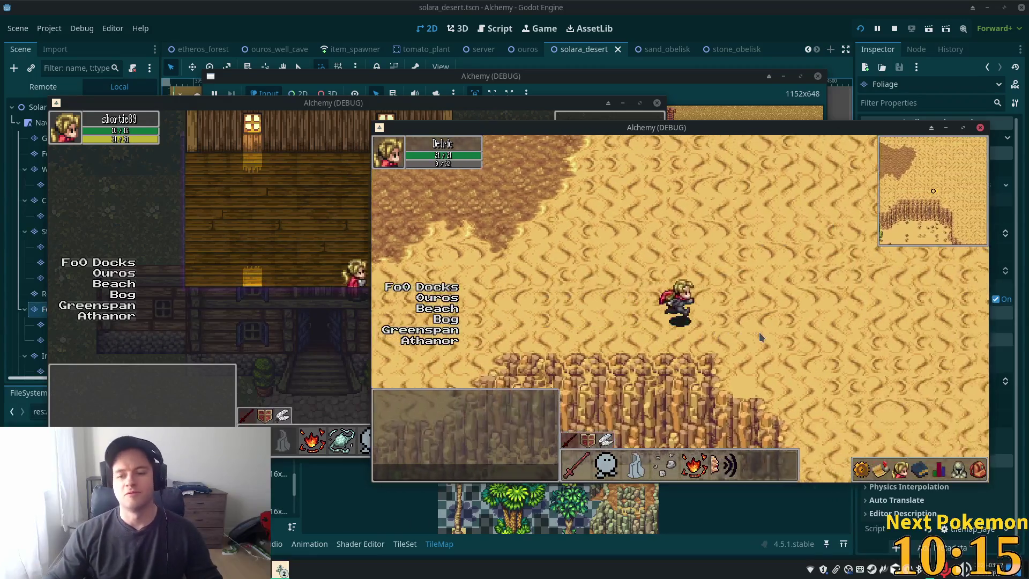
pyautogui.press('Down')
pyautogui.press('Right')
pyautogui.press('Up')
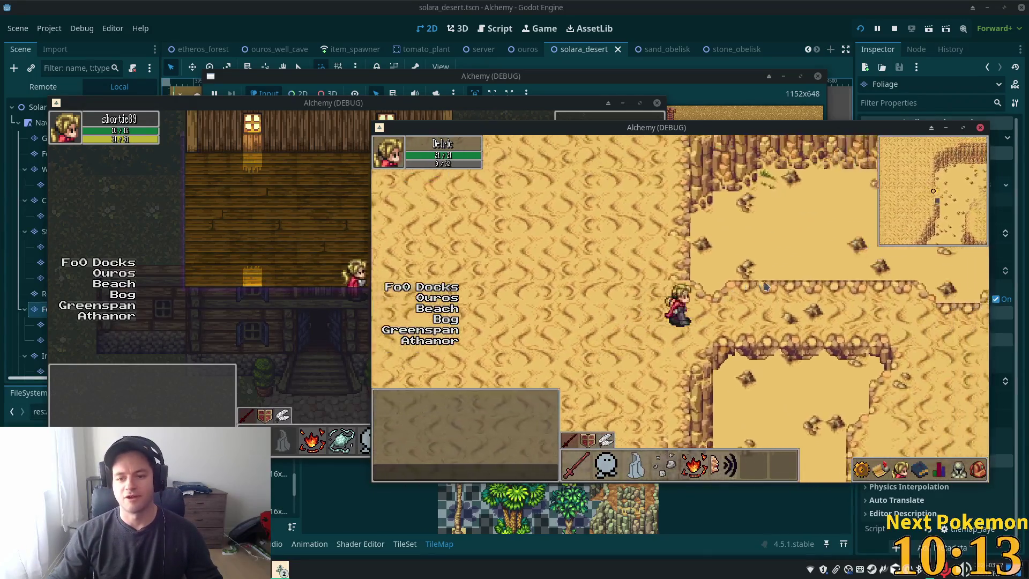
pyautogui.press('Right')
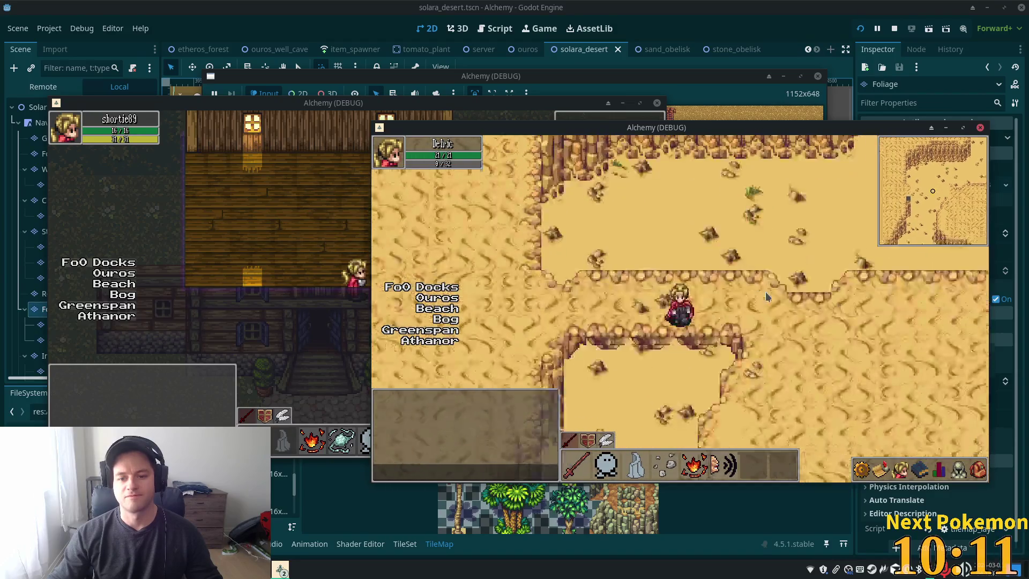
pyautogui.press('Down')
pyautogui.press('Down')
pyautogui.press('Left')
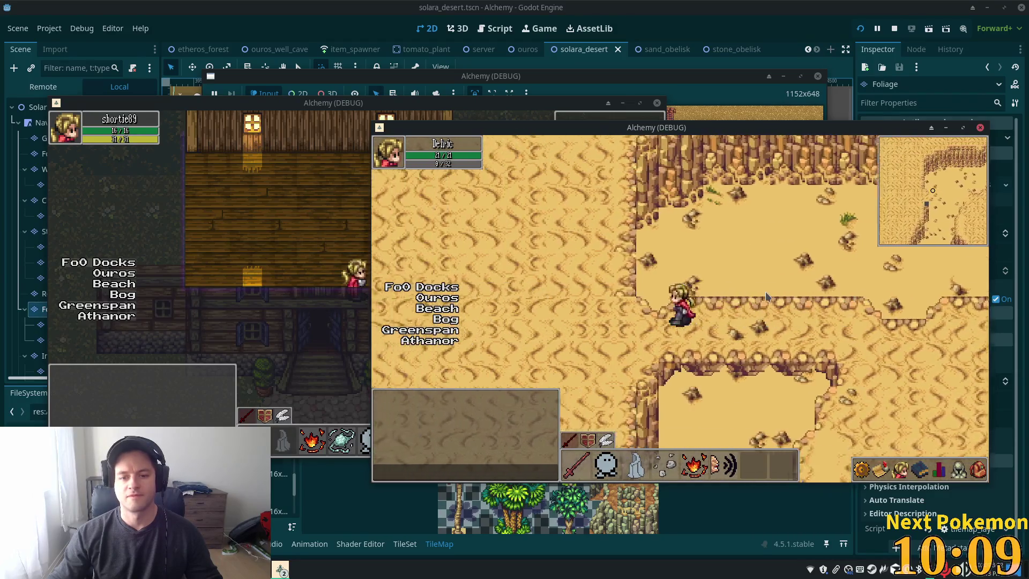
pyautogui.press('Left')
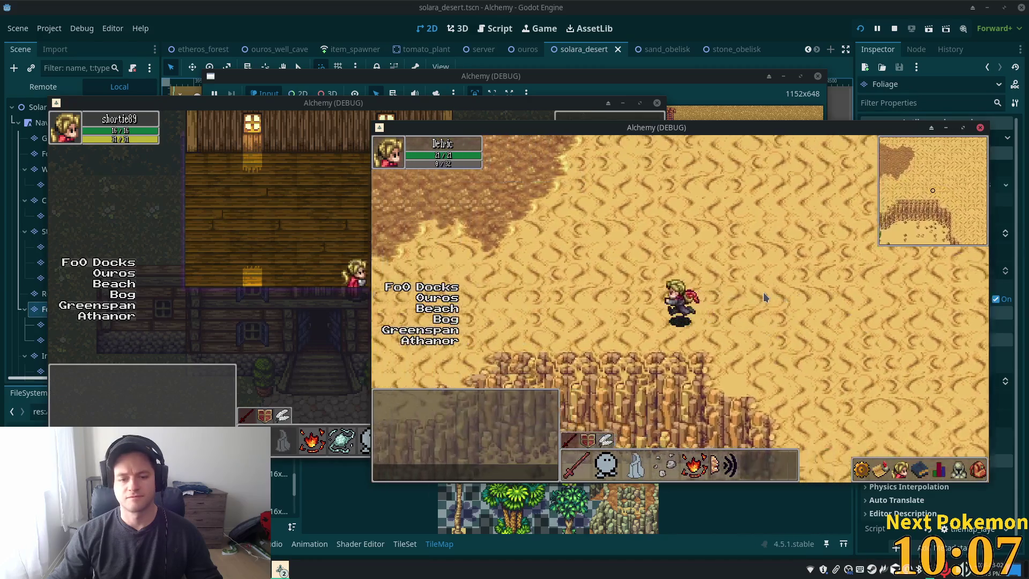
pyautogui.press('Left')
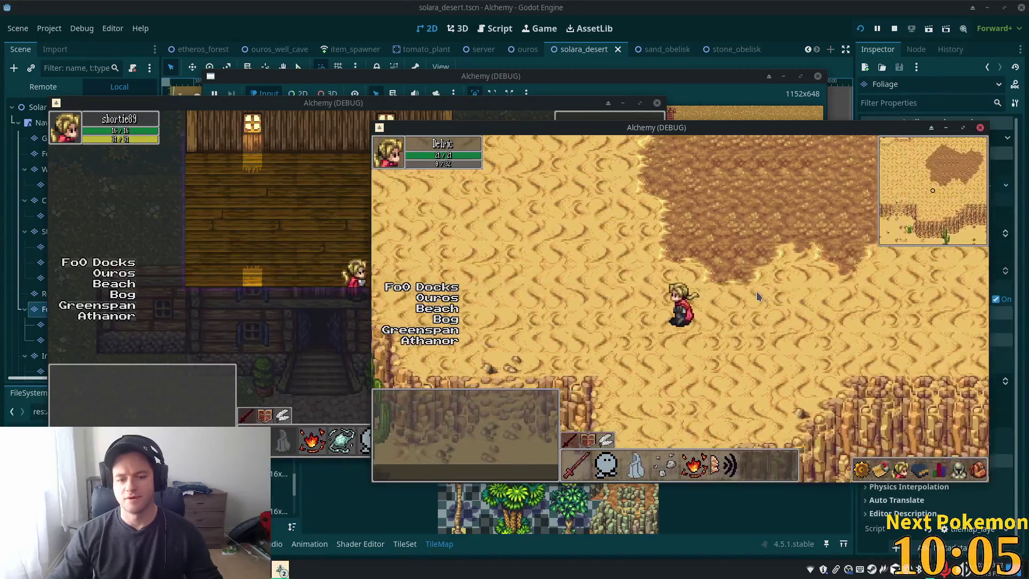
pyautogui.press('Down')
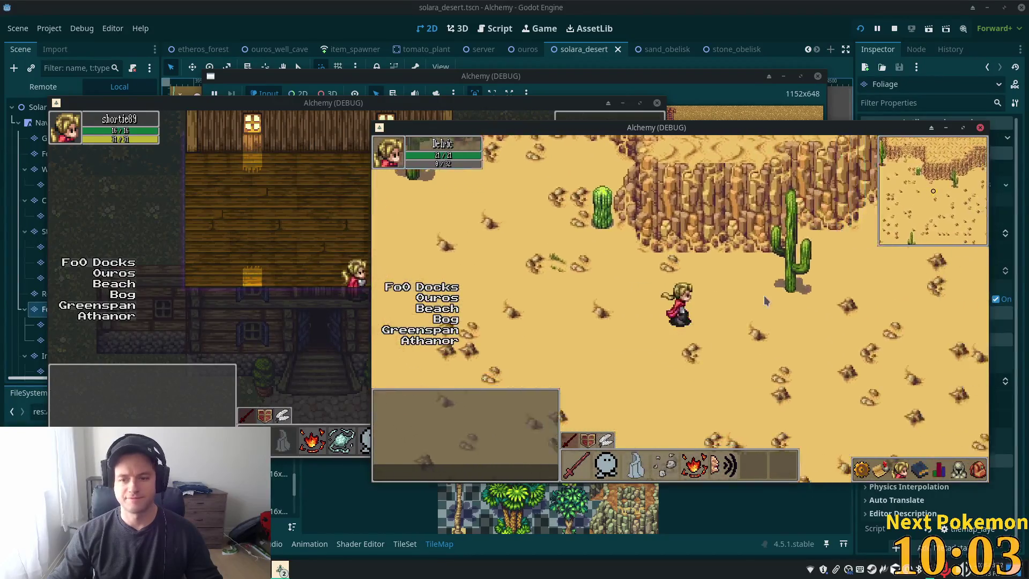
pyautogui.press('Up')
pyautogui.press('Right')
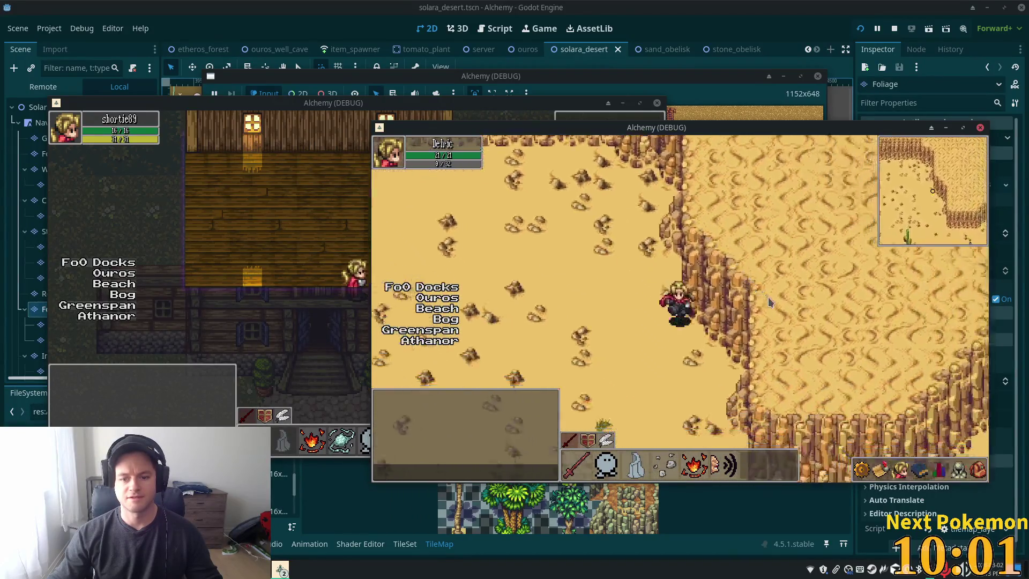
pyautogui.press('Down')
pyautogui.press('Right')
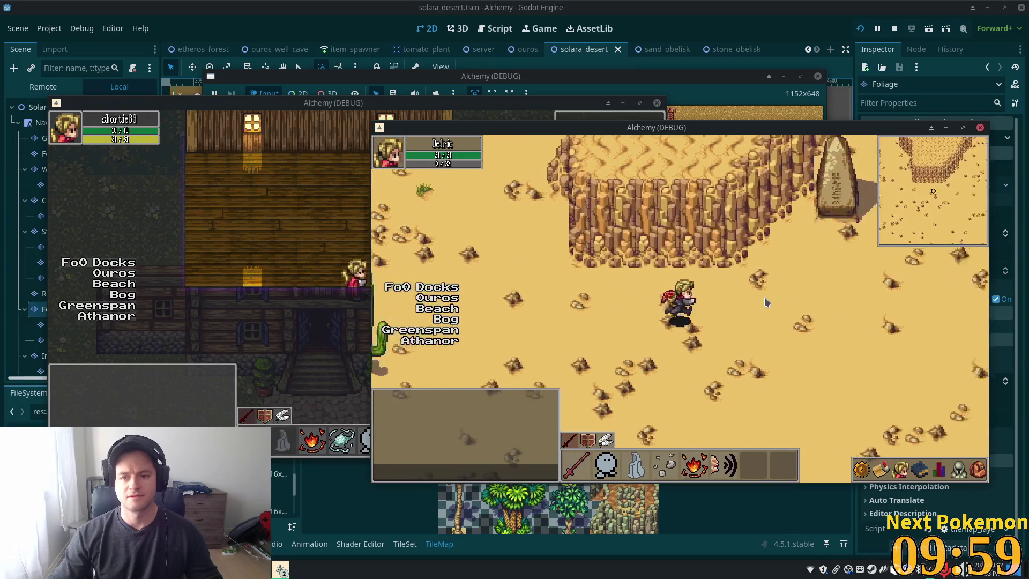
pyautogui.press('Right')
pyautogui.press('Up')
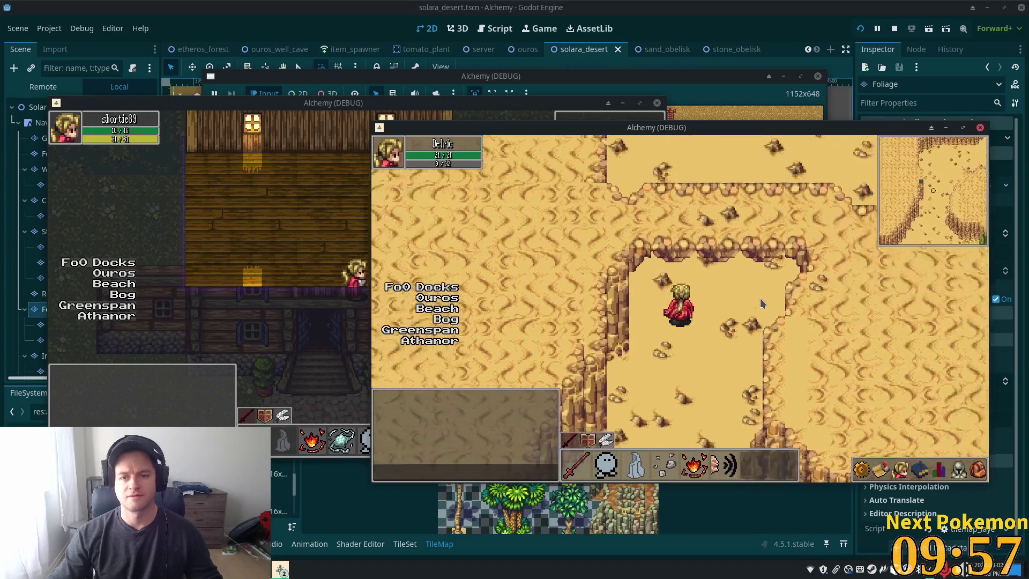
pyautogui.press('Down')
pyautogui.press('Down')
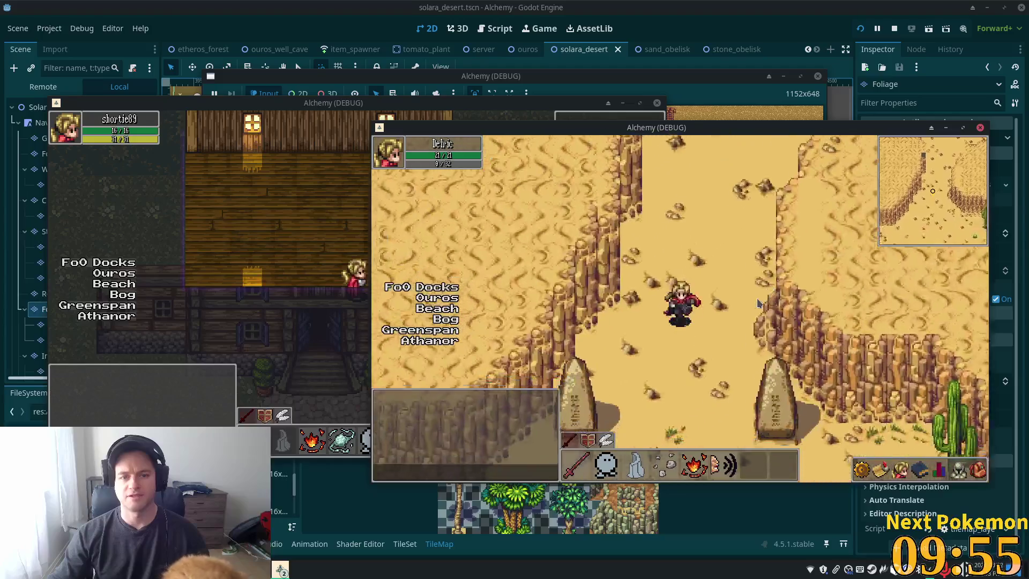
pyautogui.press('Left')
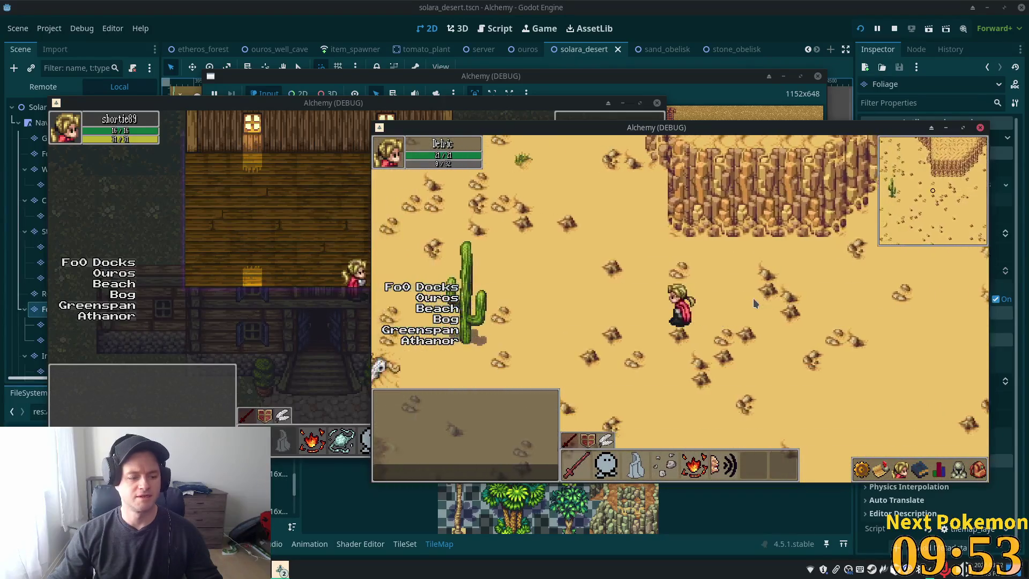
pyautogui.press('Up')
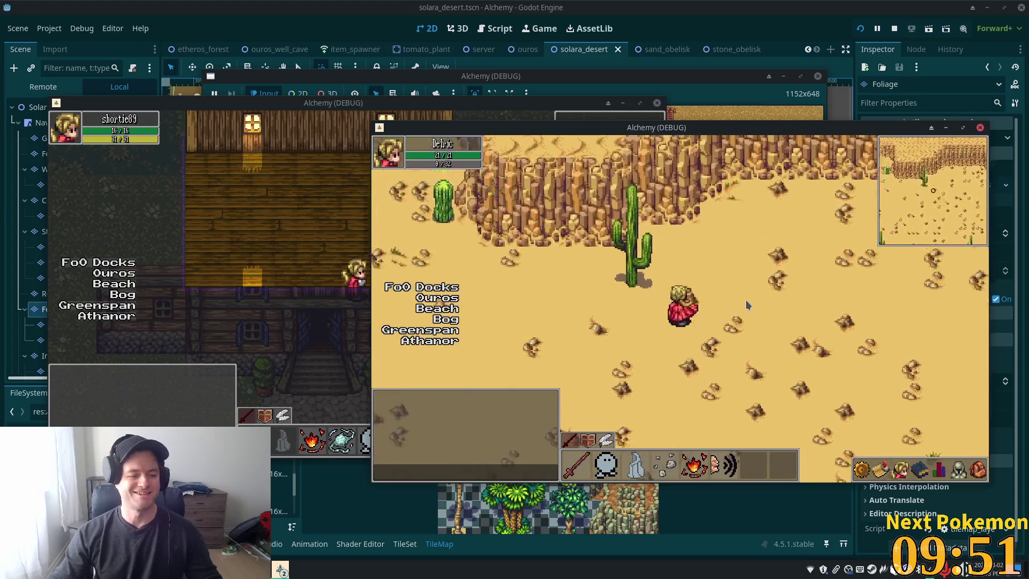
pyautogui.press('Right')
pyautogui.press('Left')
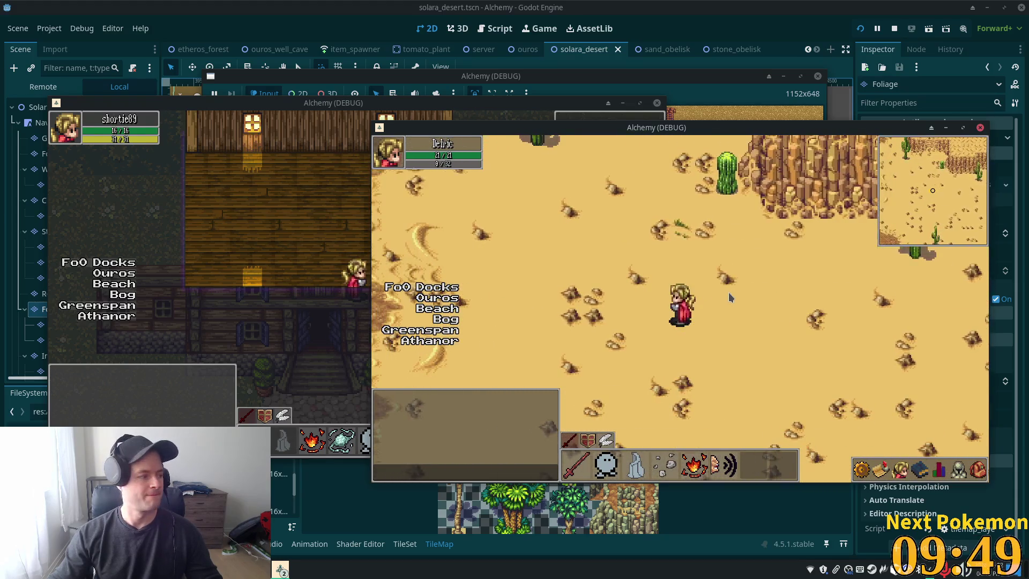
pyautogui.press('Left')
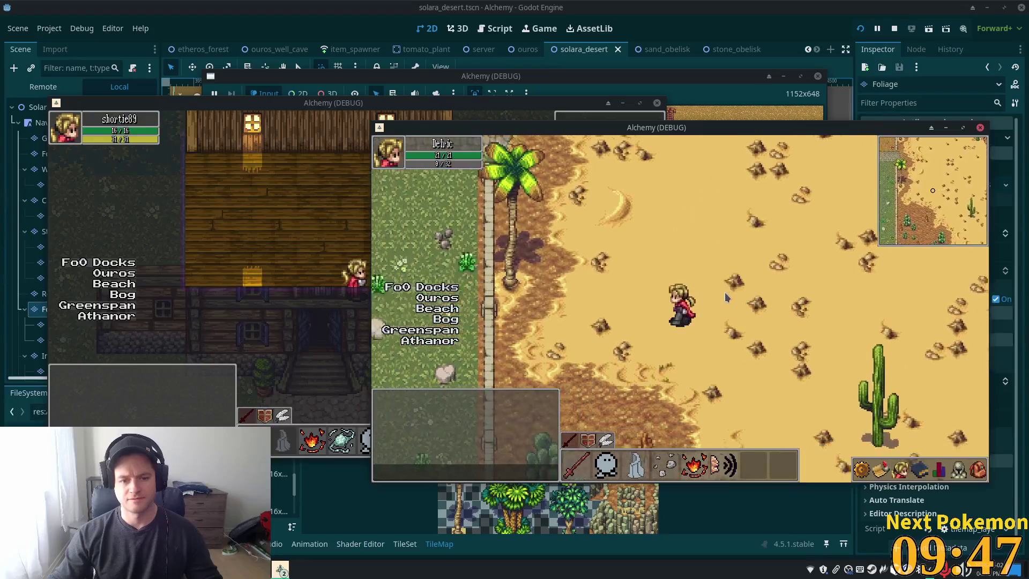
# Follow the cobblestone path west through Fields of Ouros into Ouros, then stop the game.
pyautogui.press('Up')
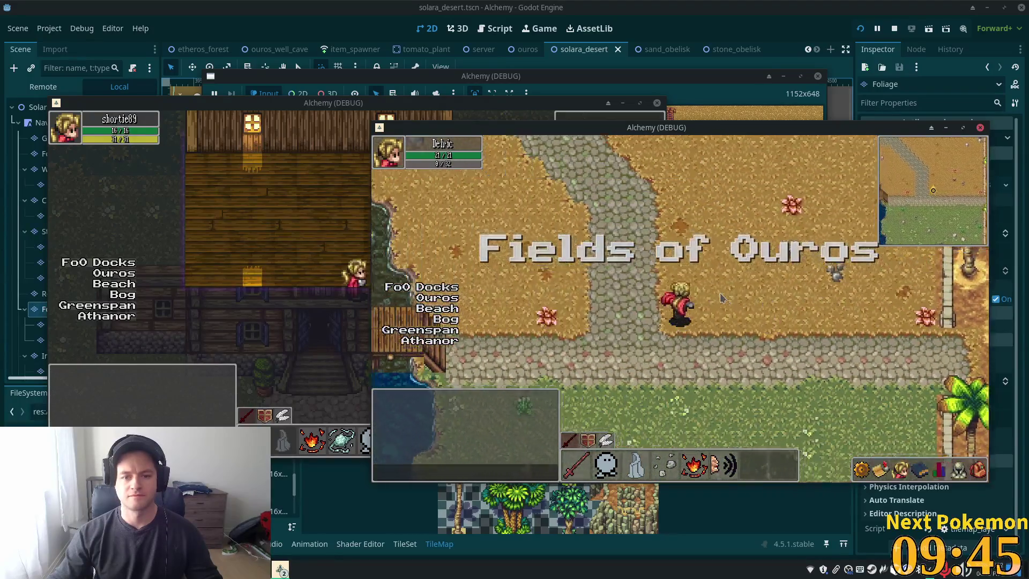
pyautogui.press('Up')
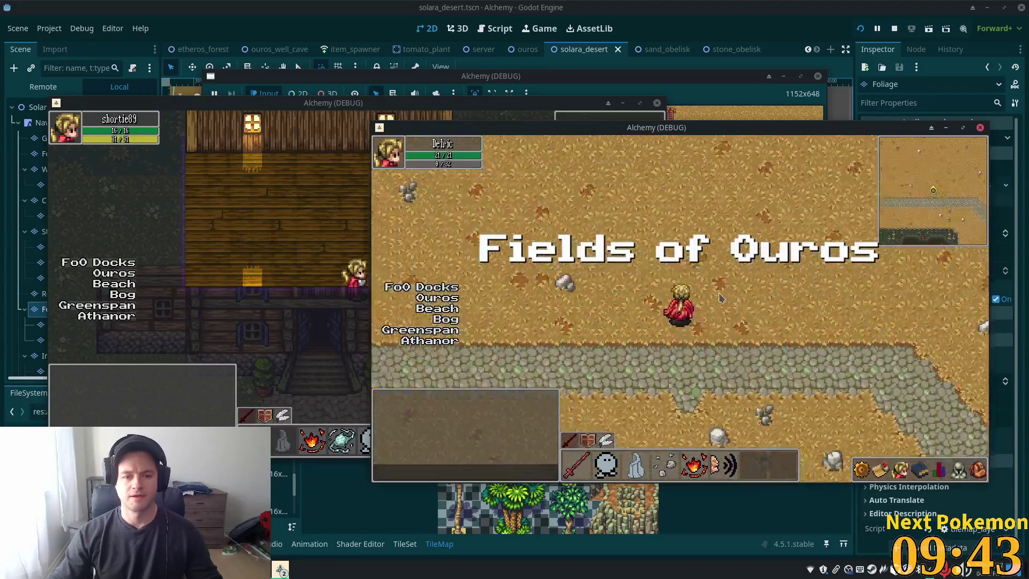
pyautogui.press('Down')
pyautogui.press('Left')
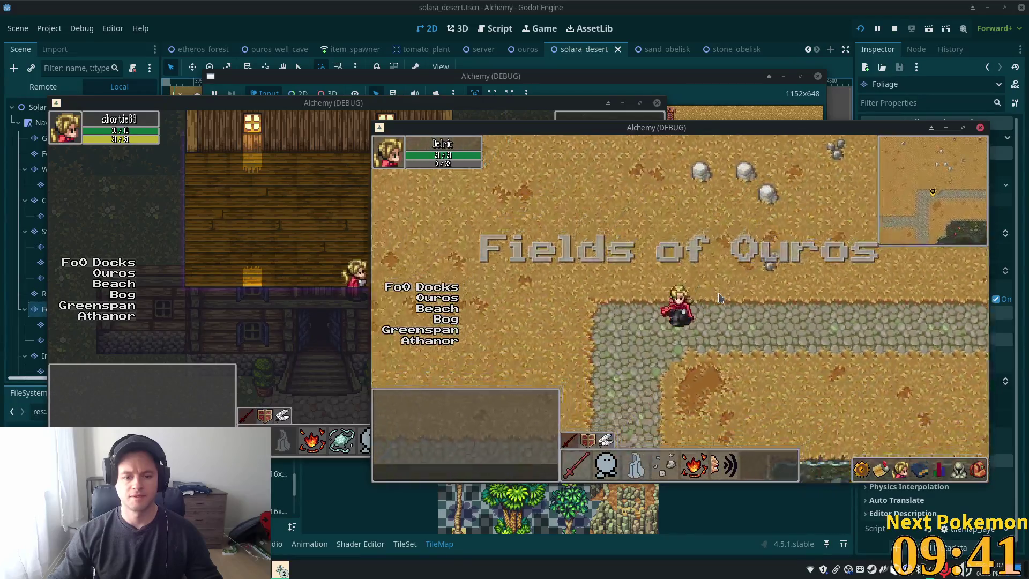
pyautogui.press('Down')
pyautogui.press('Left')
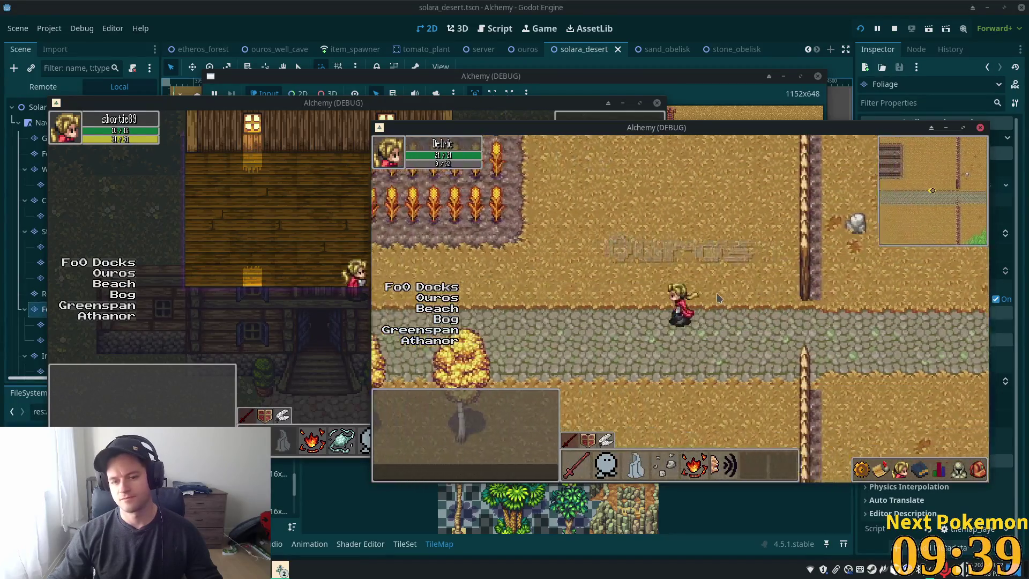
pyautogui.press('Right')
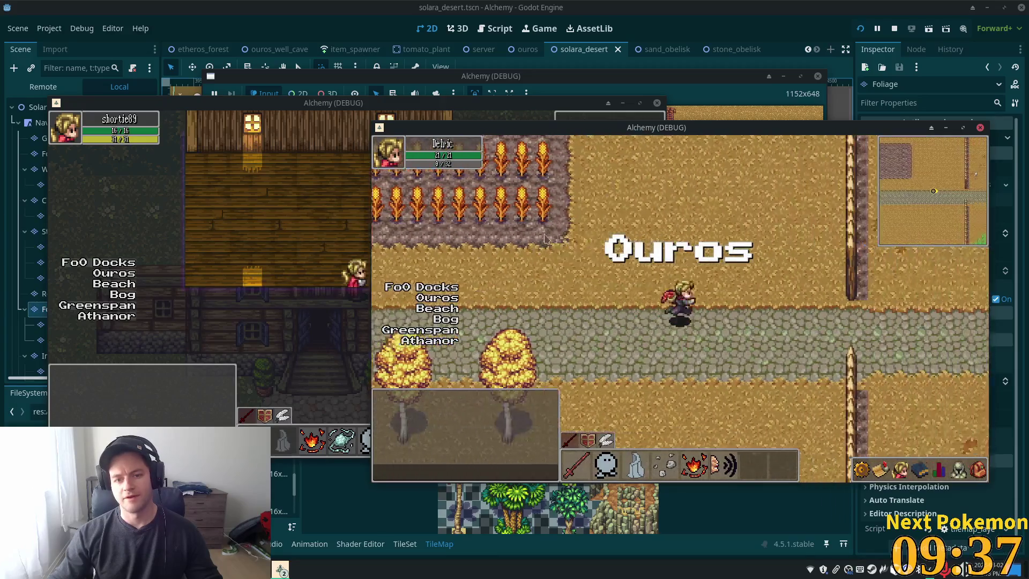
pyautogui.press('Left')
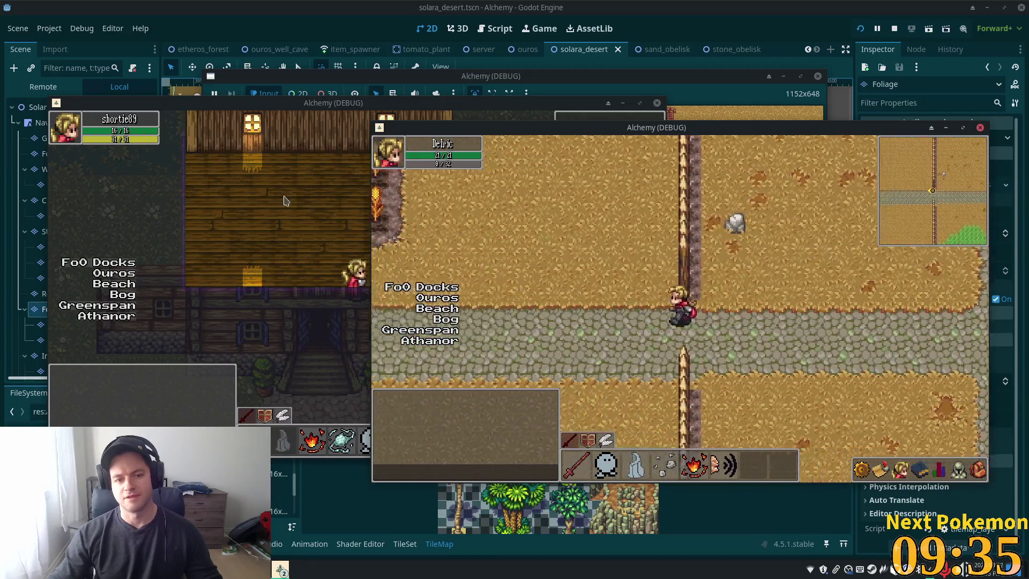
pyautogui.press('Left')
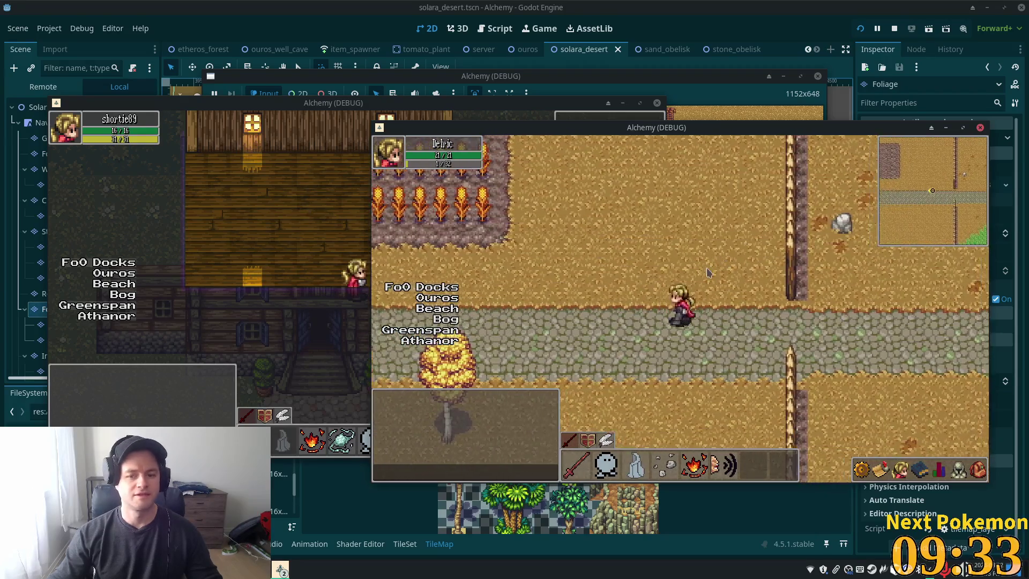
pyautogui.press('F8')
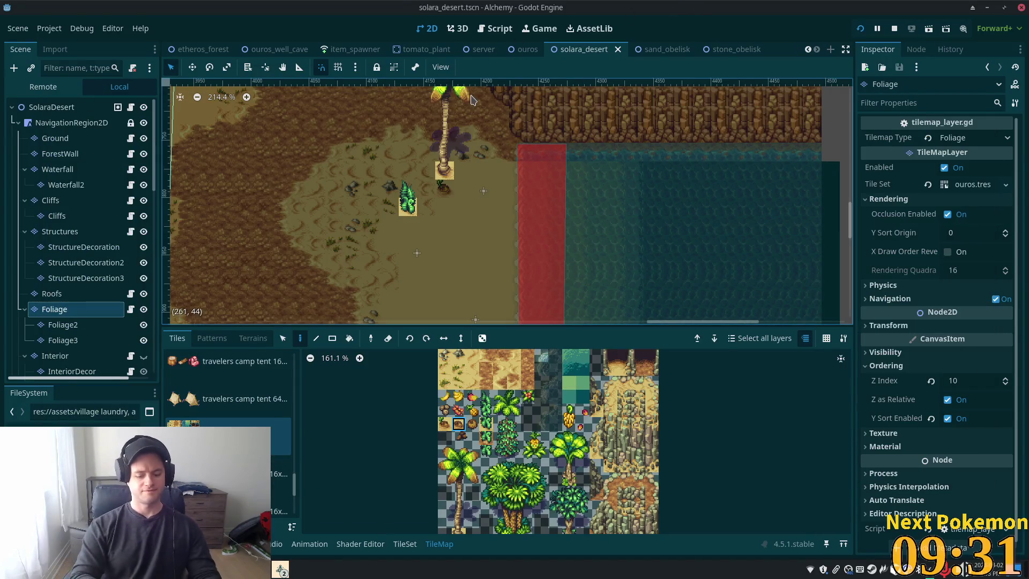
# Quick-open the fields_of_ouros scene by searching 'fielda'.
pyautogui.hotkey('alt', 'shift', 'o')
pyautogui.write('fielda')
pyautogui.press('Return')
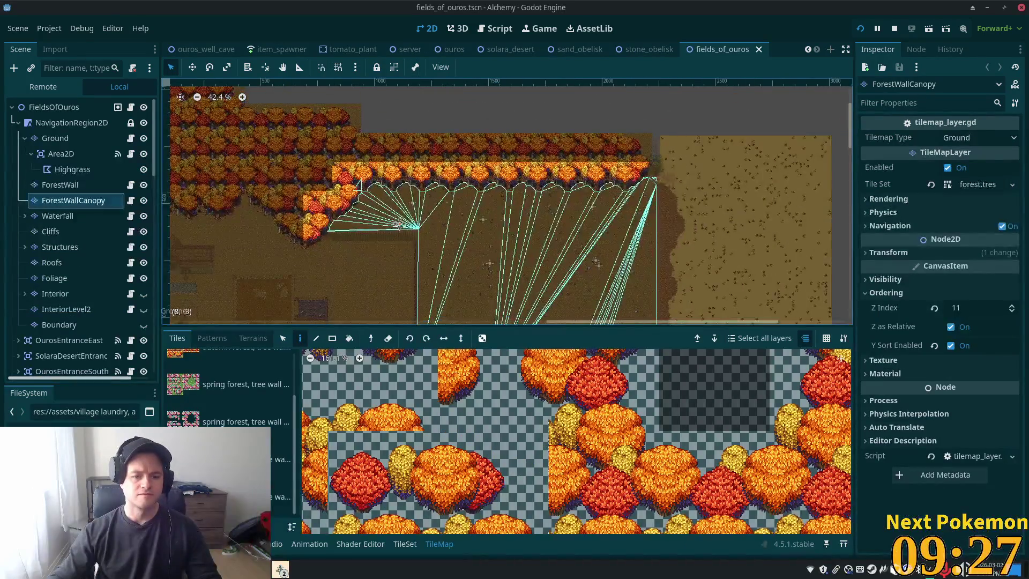
pyautogui.scroll(-1, 555, 341)
pyautogui.hscroll(-5, 555, 342)
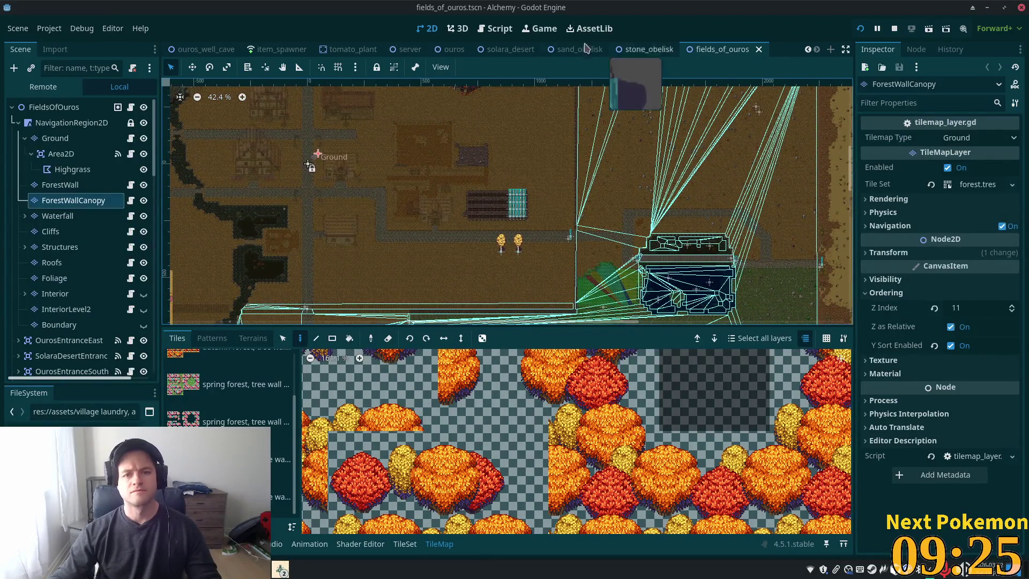
# Switch to the ouros scene and select its Ground tilemap layer.
pyautogui.click(459, 49)
pyautogui.scroll(3, 646, 260)
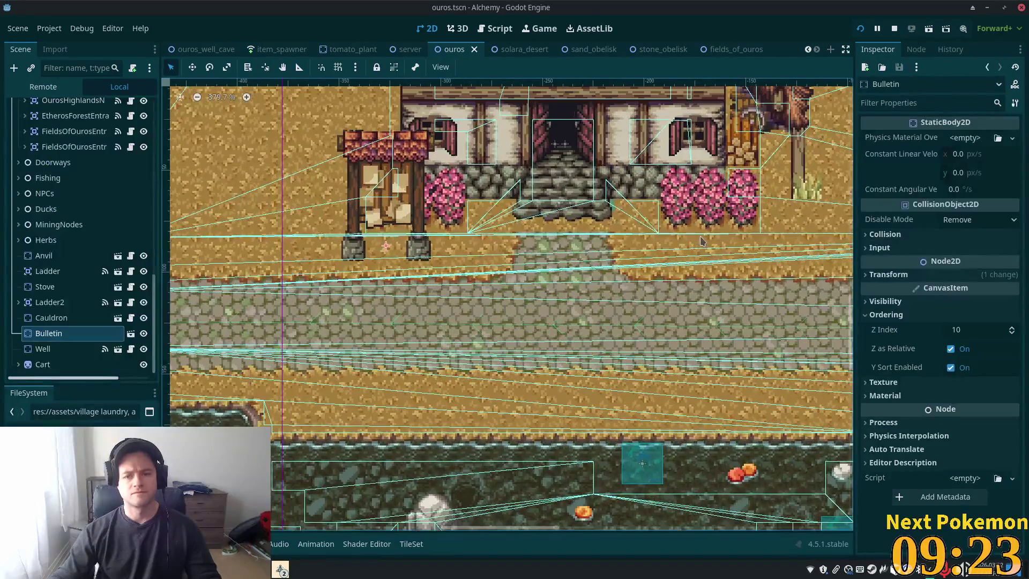
pyautogui.scroll(-1, 692, 263)
pyautogui.scroll(3, 150, 268)
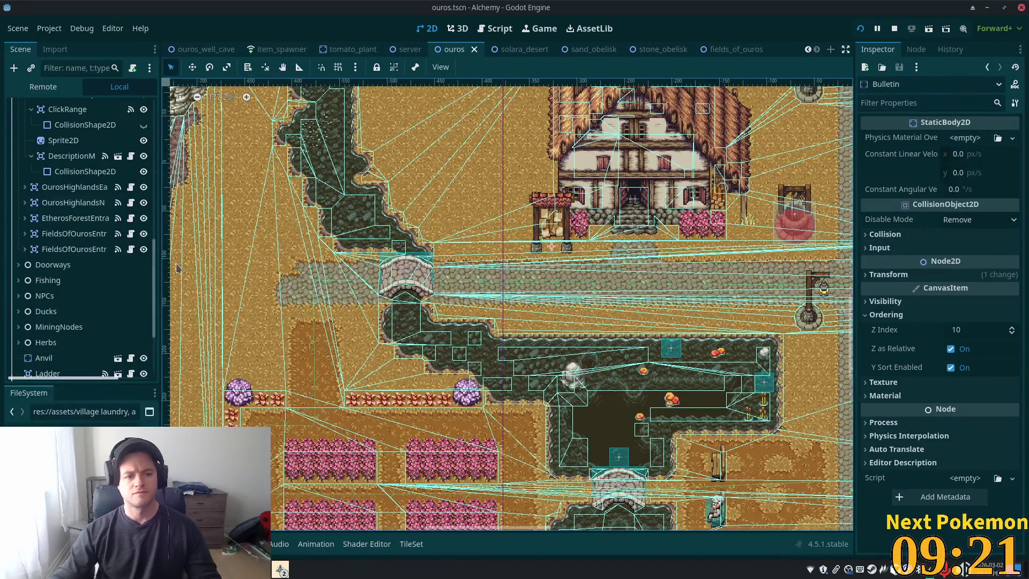
pyautogui.scroll(5, 107, 242)
pyautogui.click(56, 137)
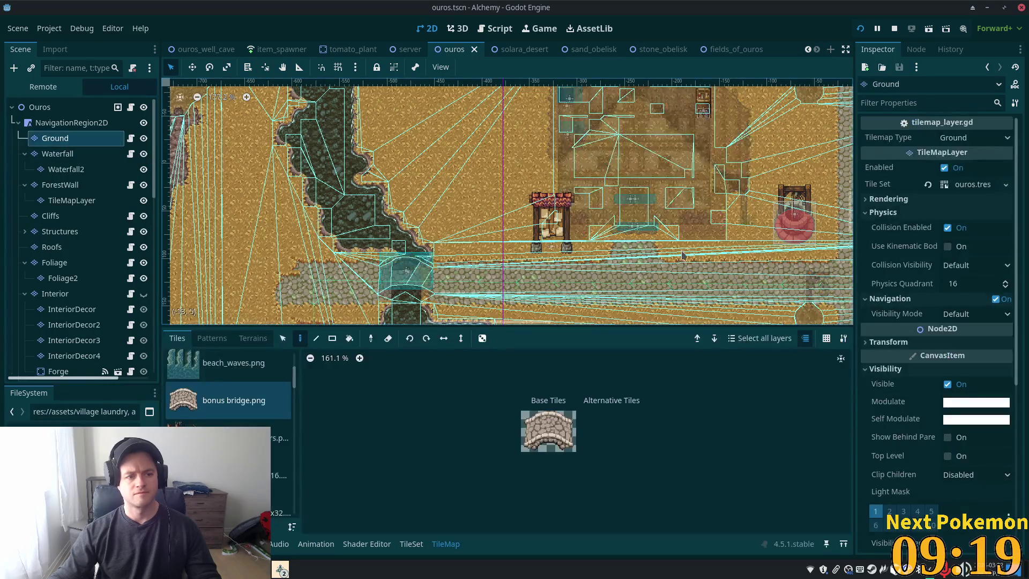
# Select the dirt patch tiles in the farm field with the TileMap Select tool.
pyautogui.scroll(-6, 714, 254)
pyautogui.scroll(4, 569, 168)
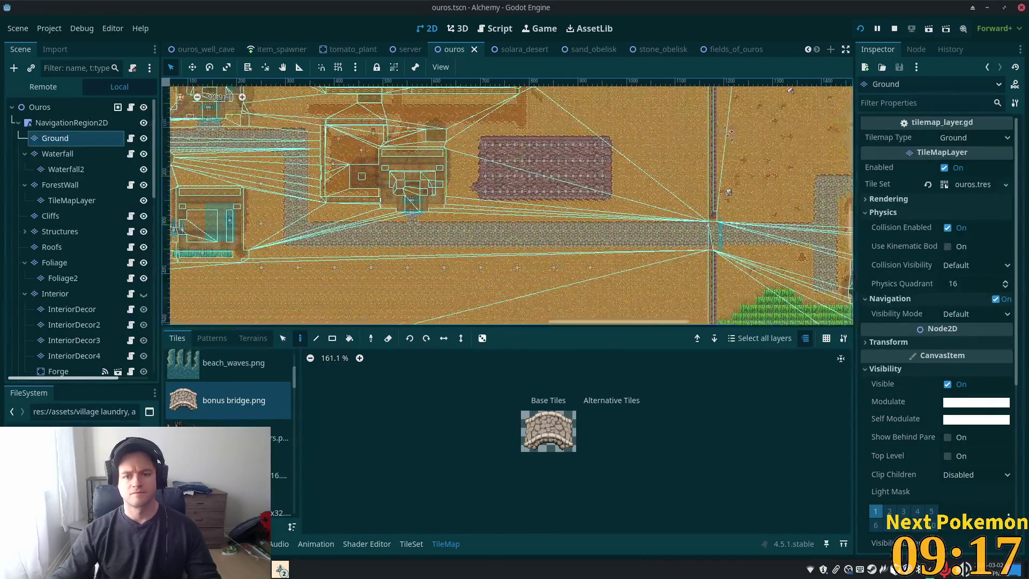
pyautogui.scroll(9, 569, 168)
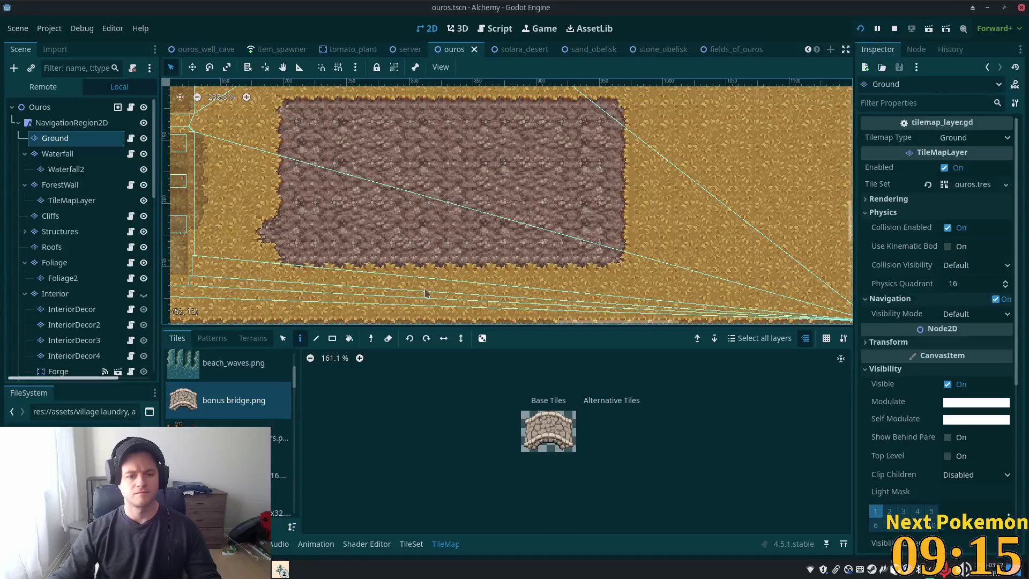
pyautogui.click(281, 338)
pyautogui.moveTo(296, 117)
pyautogui.mouseDown()
pyautogui.moveTo(436, 195)
pyautogui.moveTo(613, 253)
pyautogui.mouseUp()
pyautogui.scroll(-3, 730, 236)
pyautogui.scroll(-1, 730, 237)
pyautogui.hscroll(5, 730, 236)
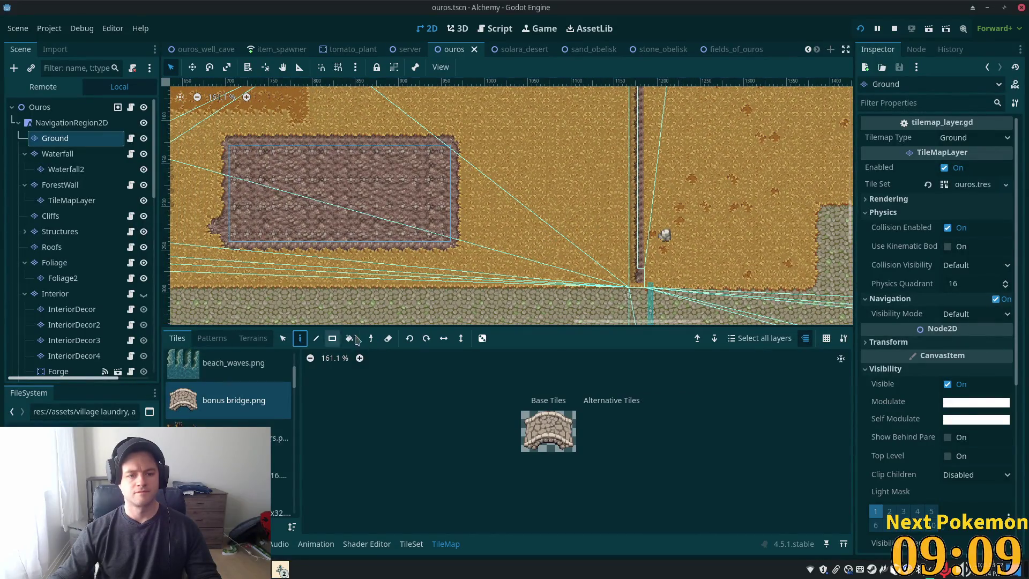
# Select the Ground layer in fields_of_ouros, then pick the tile Select tool in ouros.
pyautogui.click(731, 49)
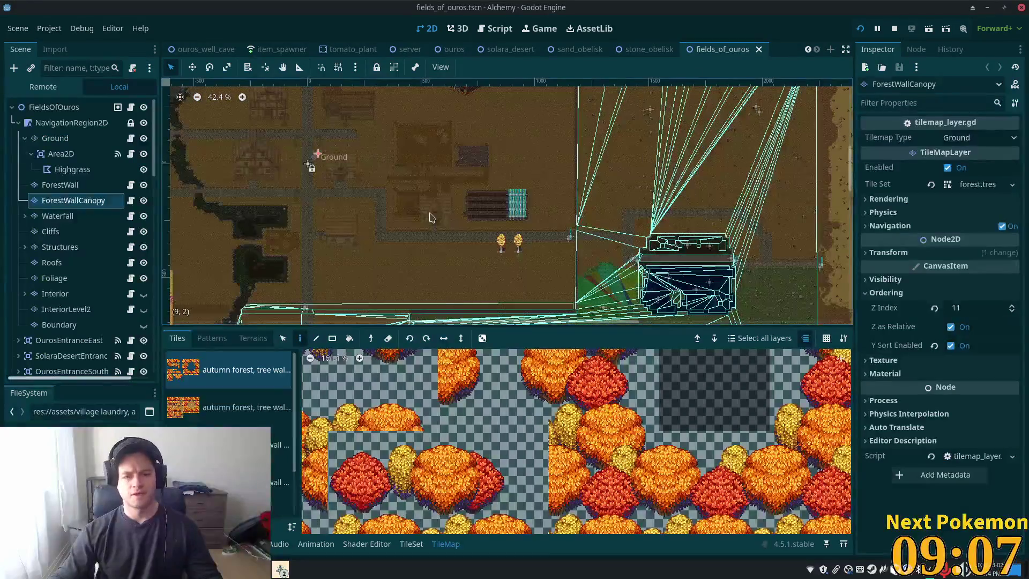
pyautogui.click(55, 138)
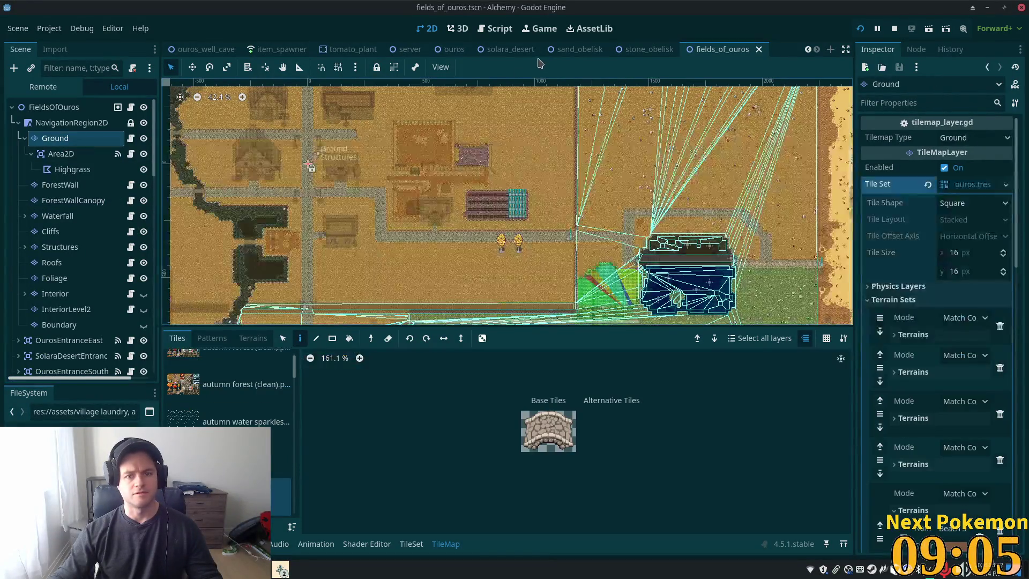
pyautogui.click(454, 49)
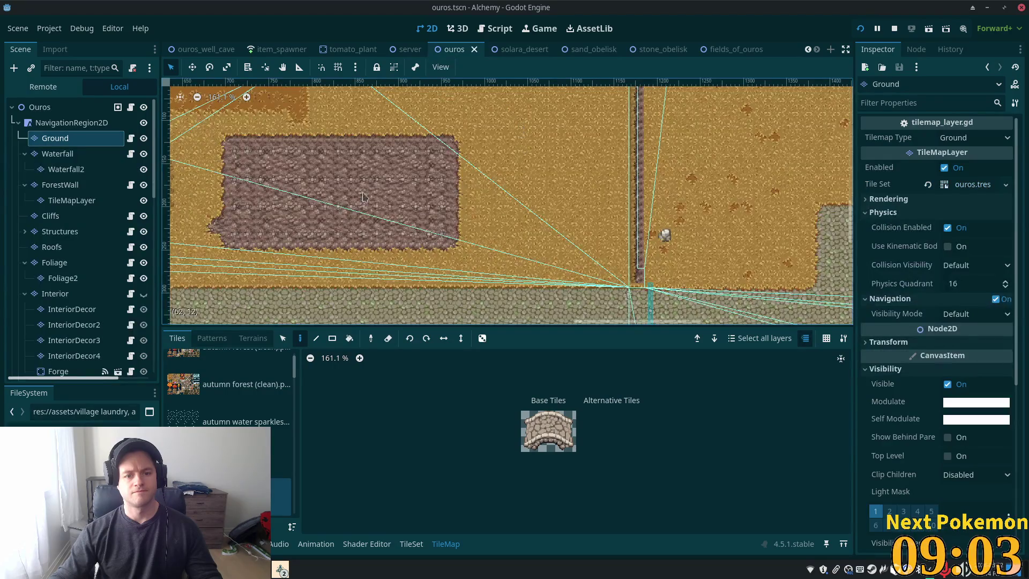
pyautogui.click(283, 338)
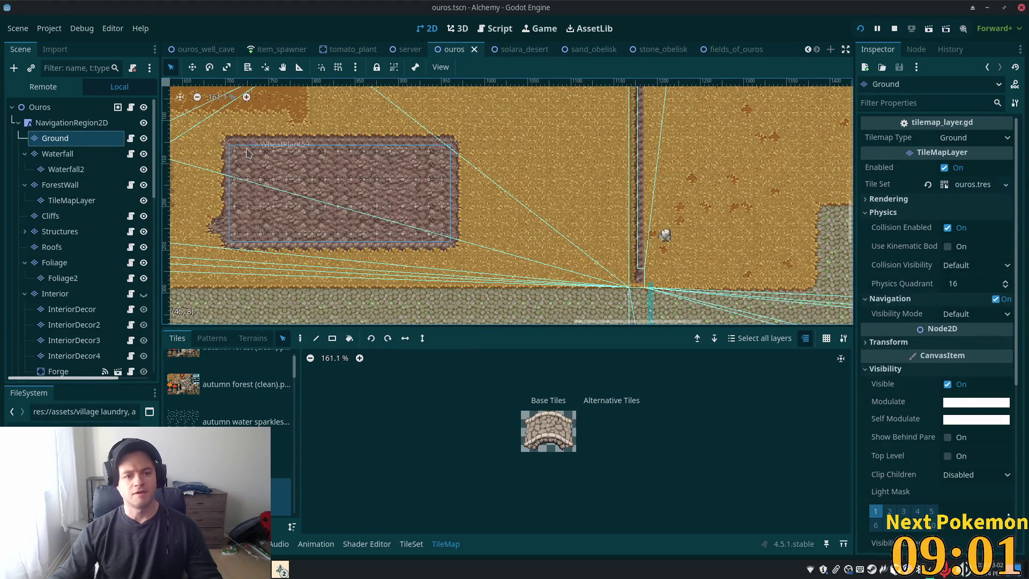
# Glance at the stone_obelisk scene, then select the whole stone patch in the ouros farm field.
pyautogui.click(721, 49)
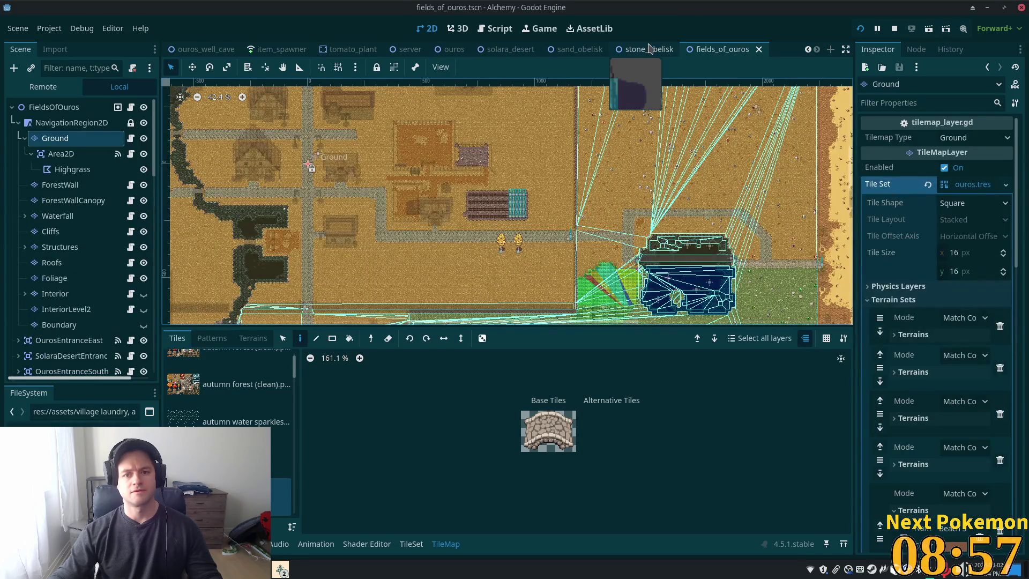
pyautogui.click(649, 49)
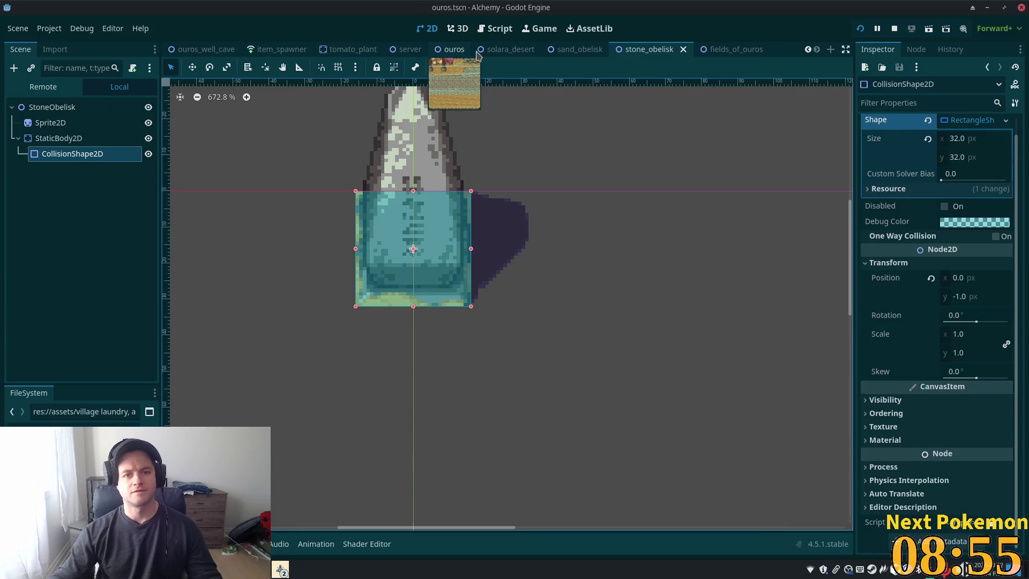
pyautogui.click(476, 53)
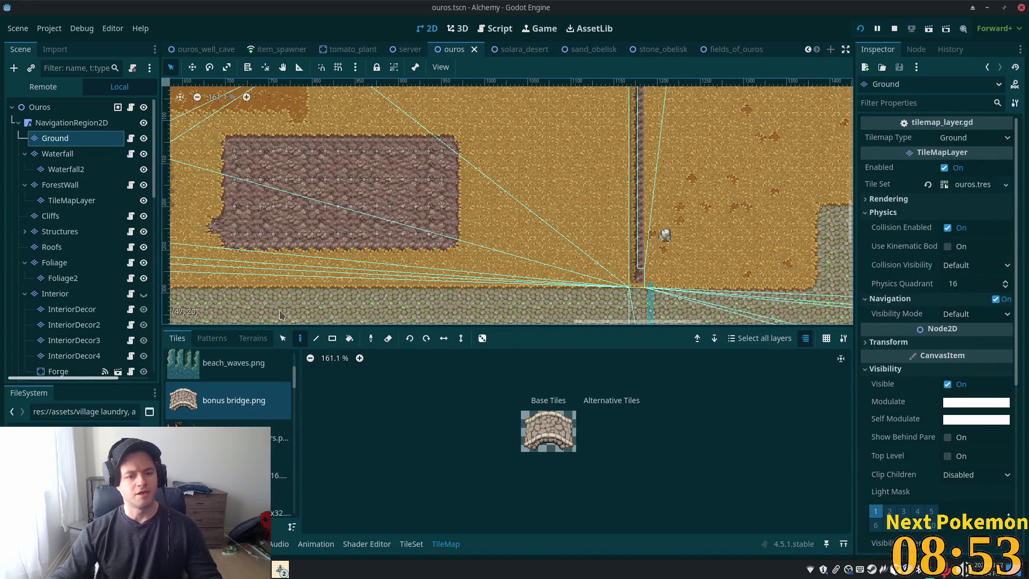
pyautogui.click(283, 338)
pyautogui.moveTo(234, 151)
pyautogui.mouseDown()
pyautogui.moveTo(383, 247)
pyautogui.moveTo(451, 242)
pyautogui.mouseUp()
# Paint crop tiles onto the fields_of_ouros crop plot, save, and bring the running game forward.
pyautogui.click(302, 340)
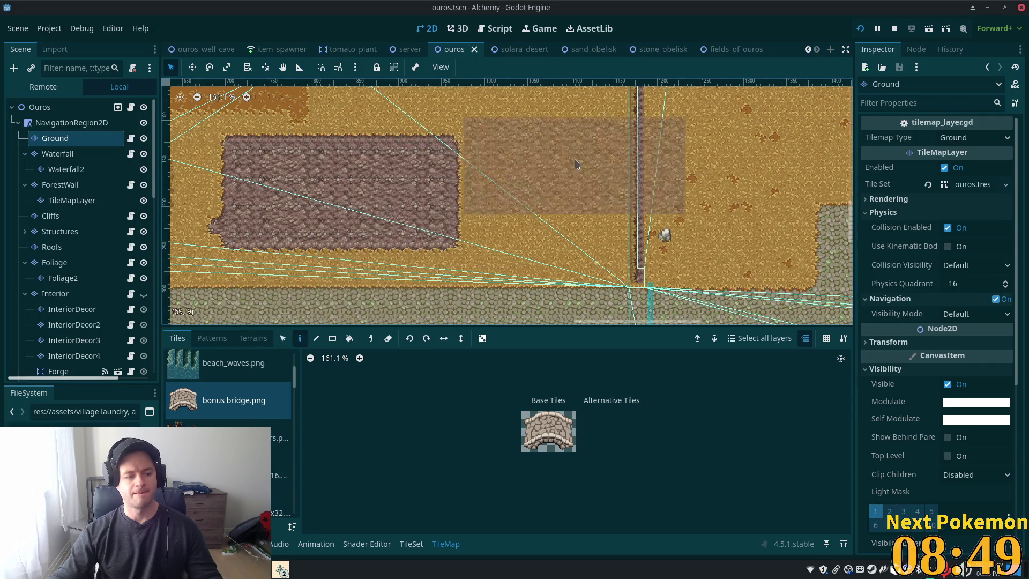
pyautogui.click(725, 50)
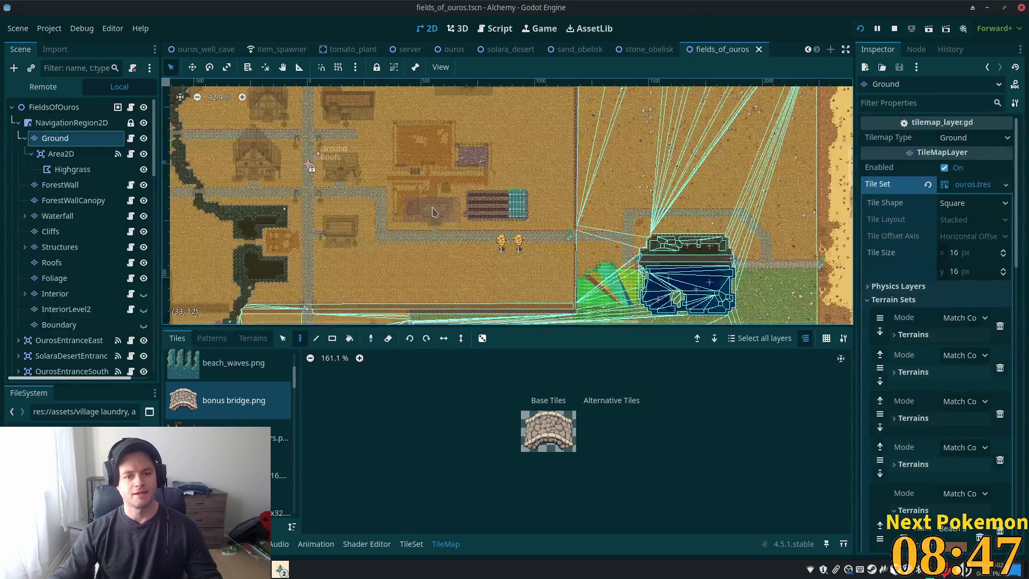
pyautogui.scroll(10, 505, 205)
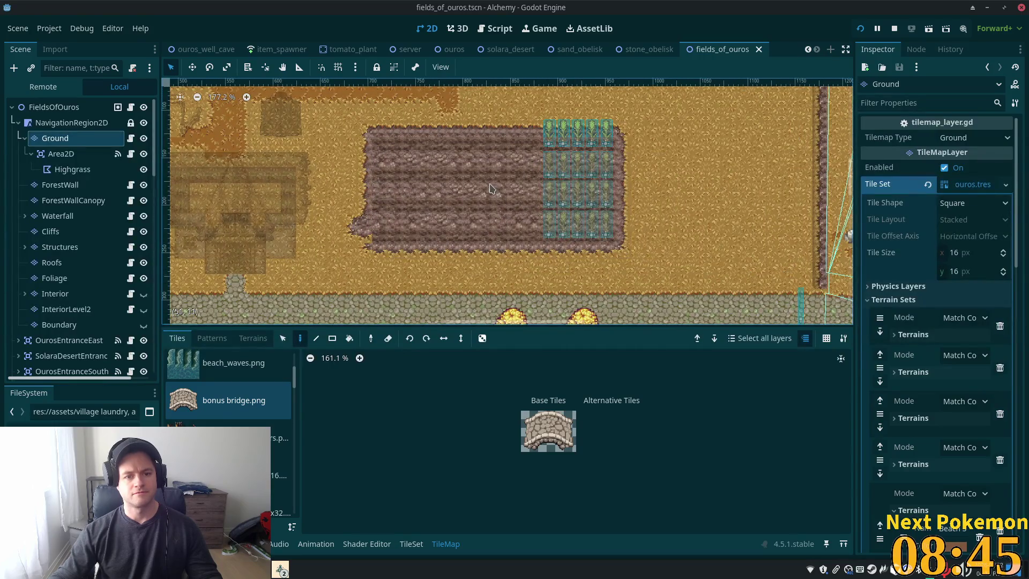
pyautogui.click(594, 204)
pyautogui.hotkey('ctrl', 's')
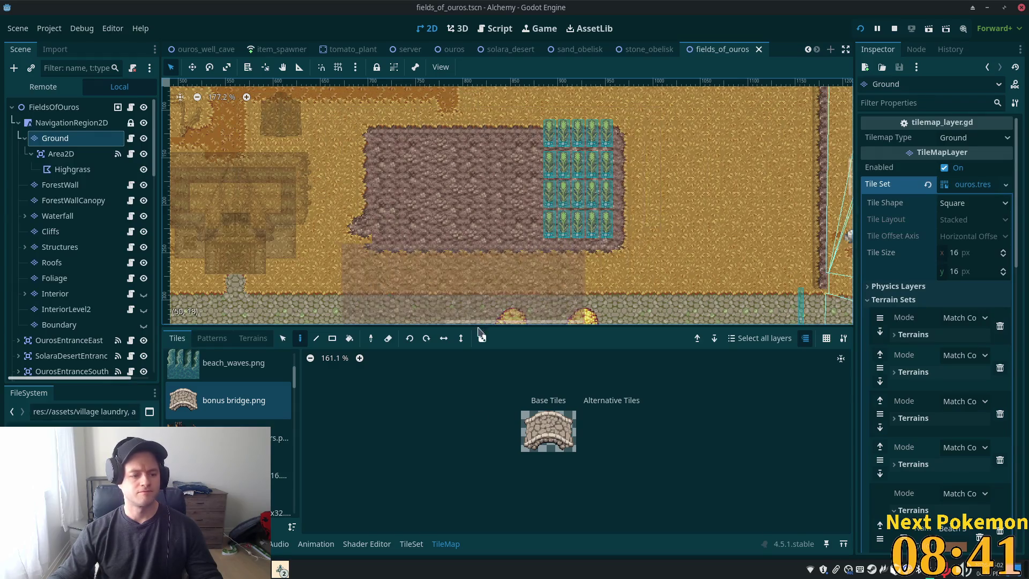
pyautogui.click(282, 572)
pyautogui.click(321, 501)
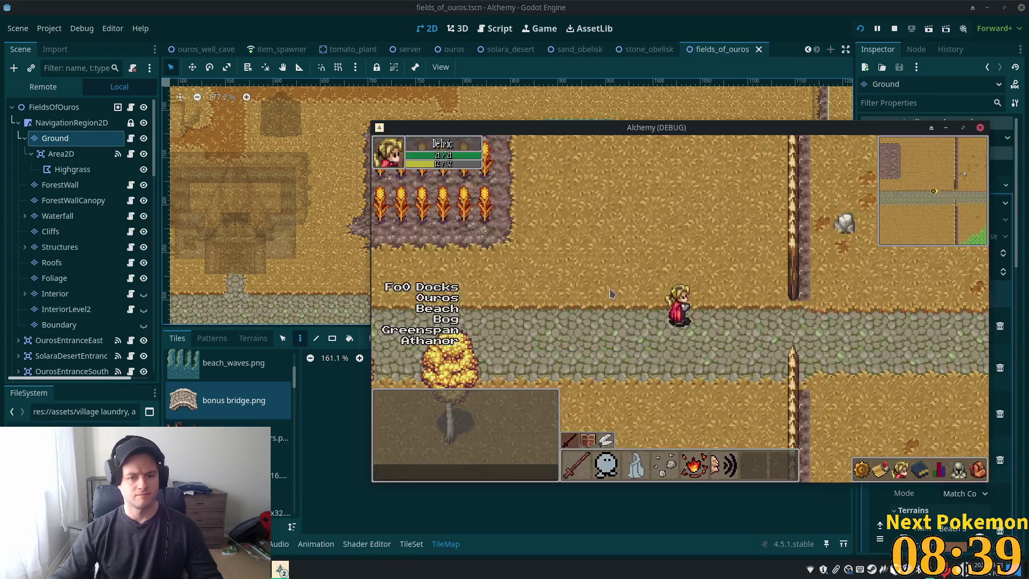
# Walk past the crop field, through the Ouros village, and south onto the grassland.
pyautogui.press('Right')
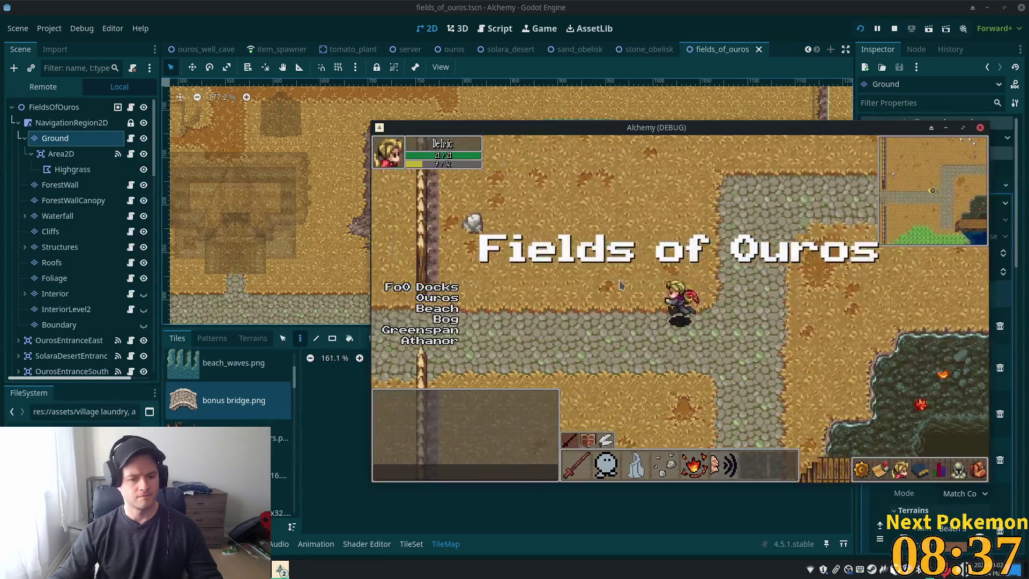
pyautogui.press('Left')
pyautogui.press('Right')
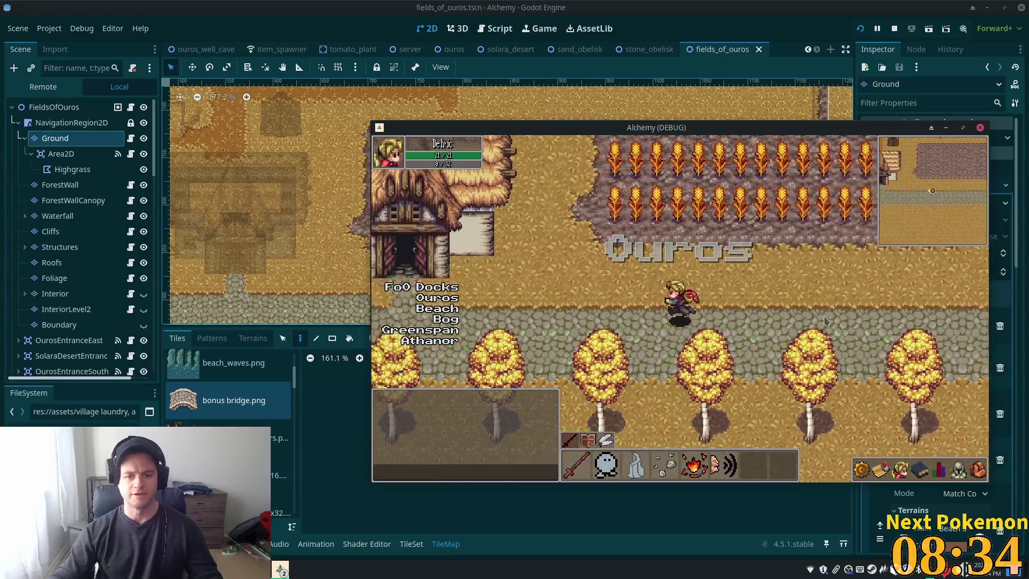
pyautogui.press('Left')
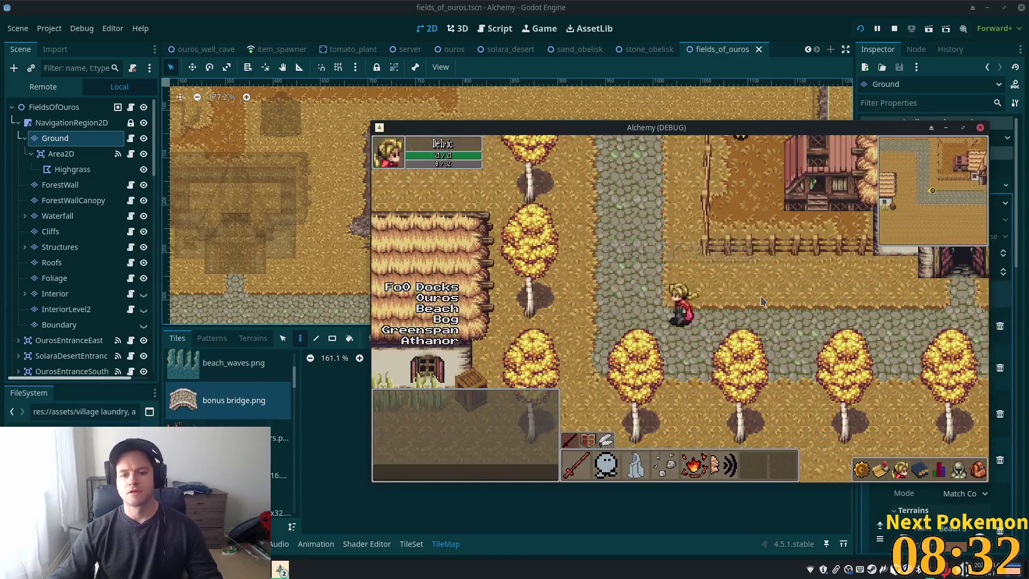
pyautogui.press('Up')
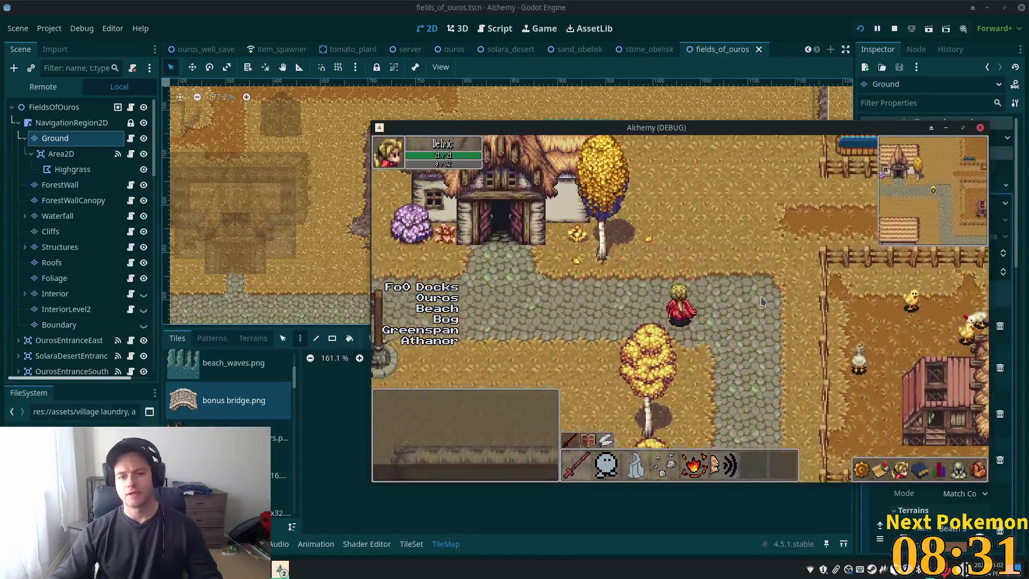
pyautogui.press('Left')
pyautogui.press('Down')
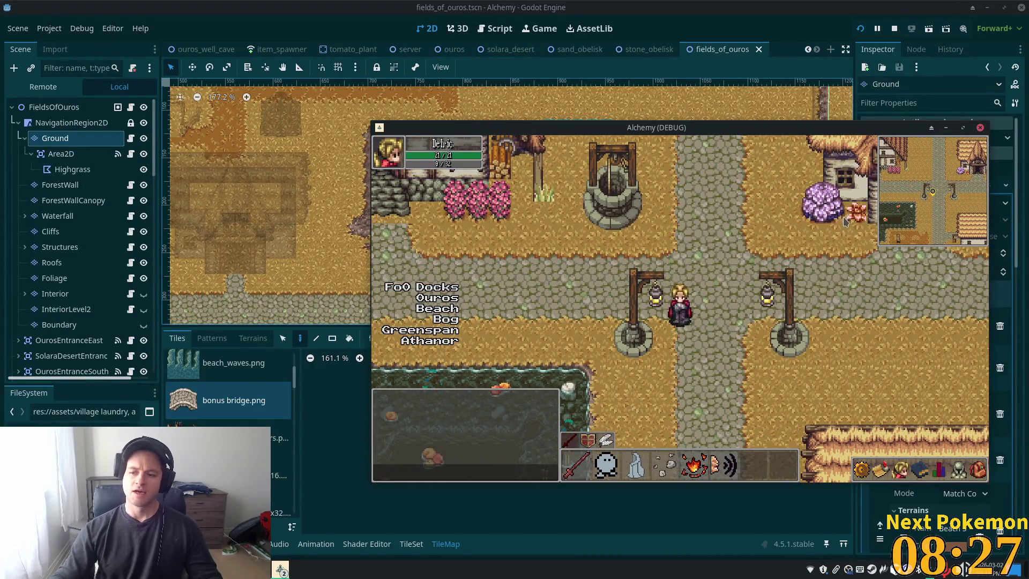
pyautogui.press('Down')
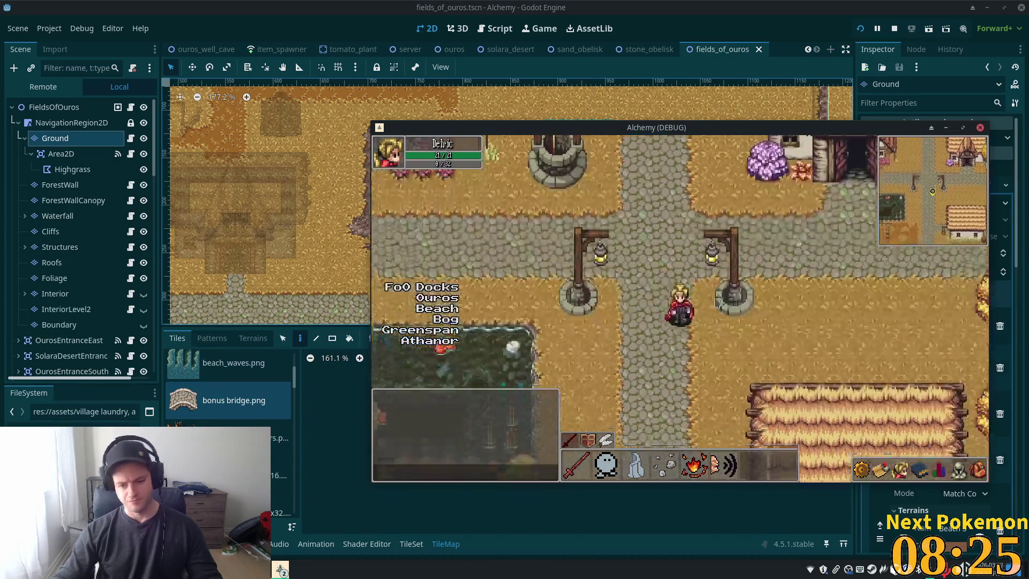
pyautogui.press('Down')
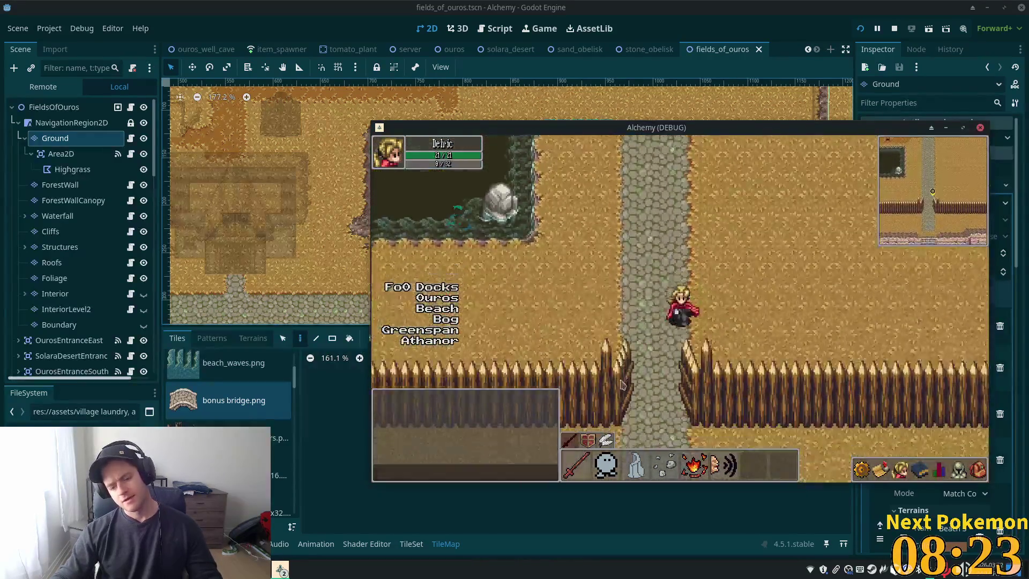
pyautogui.press('Left')
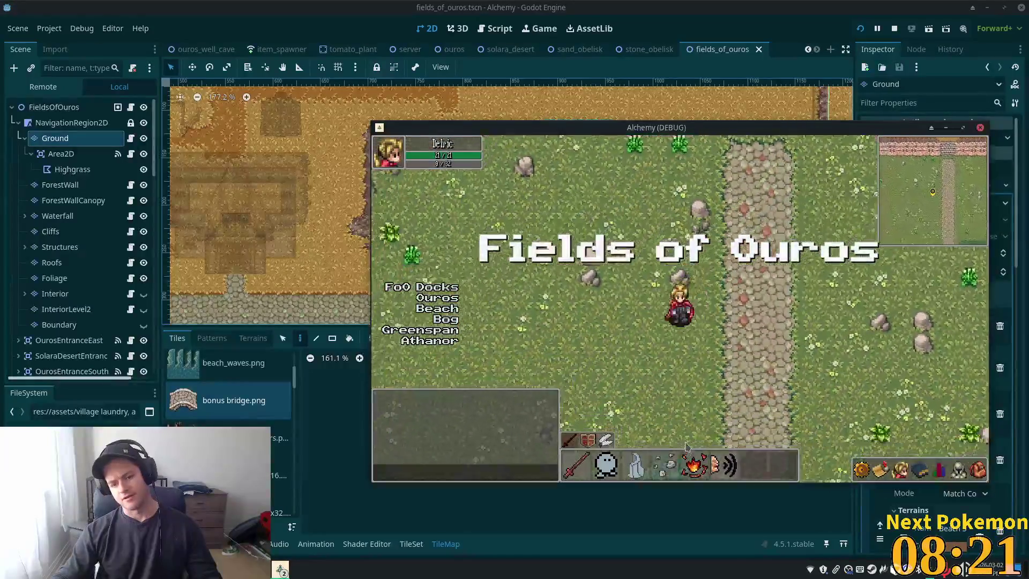
pyautogui.press('Down')
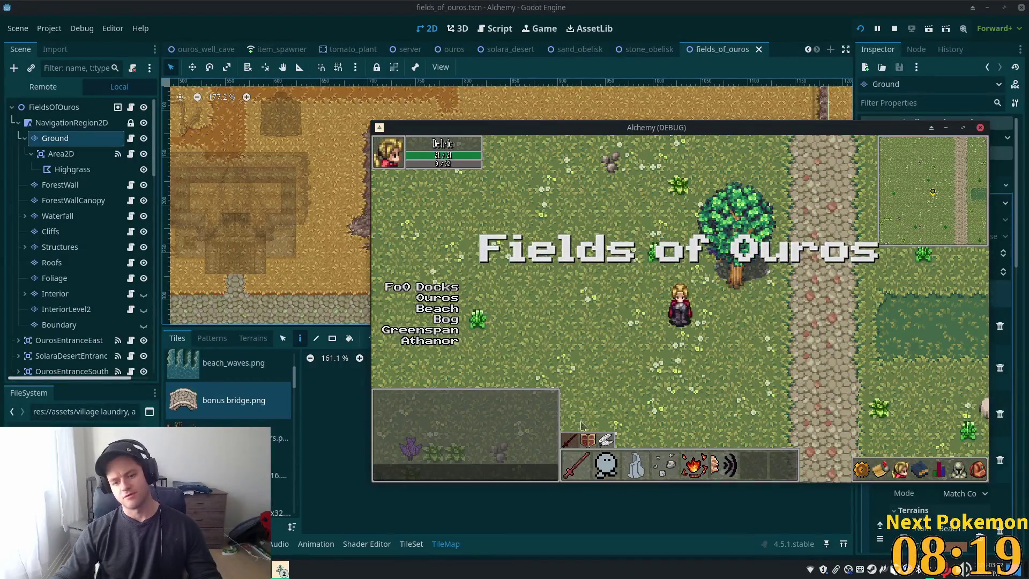
# Walk past the tree into Greenspan Holdings and its crops, then stop the game.
pyautogui.press('Up')
pyautogui.press('Right')
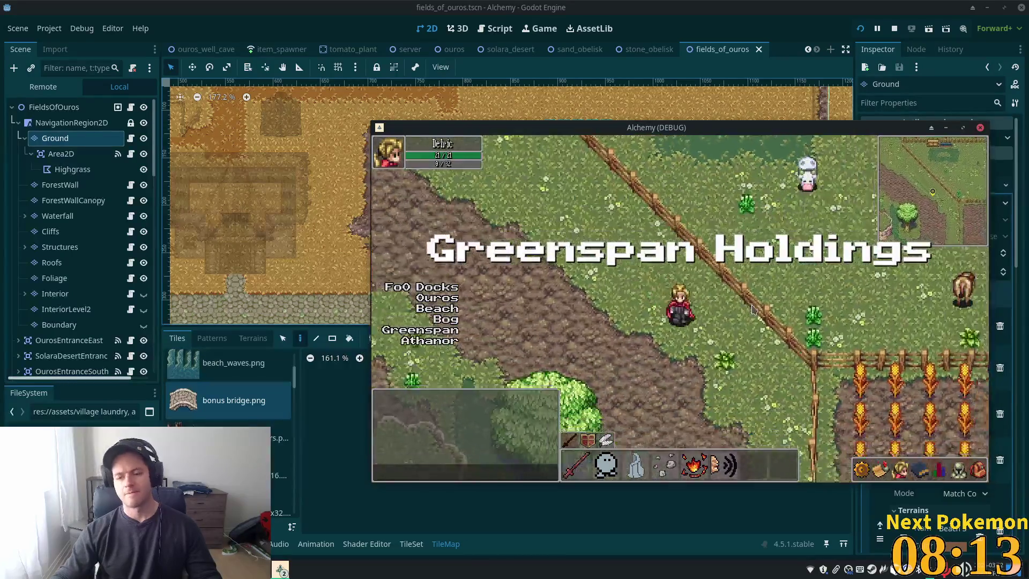
pyautogui.press('Down')
pyautogui.press('Right')
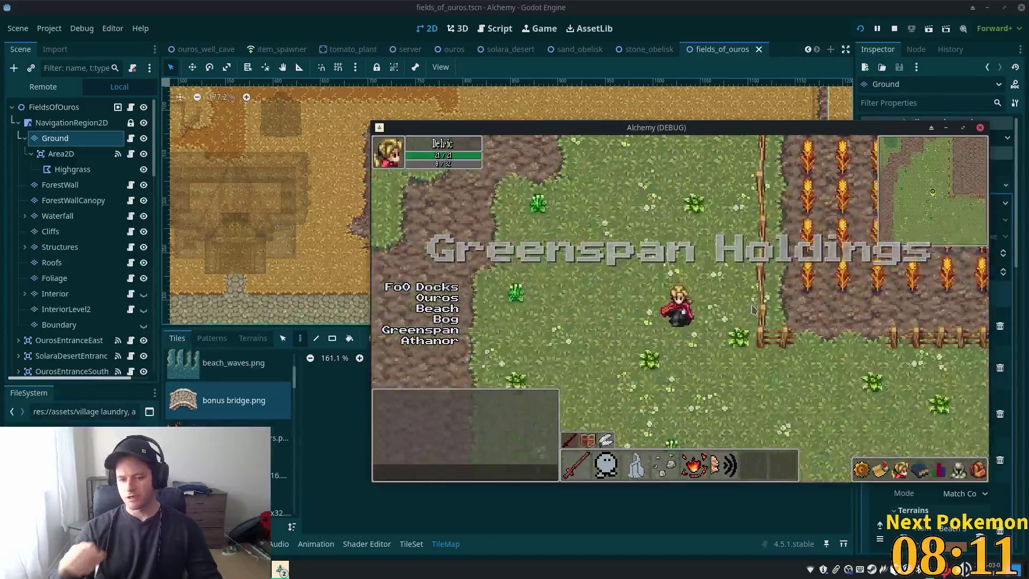
pyautogui.press('Down')
pyautogui.press('Right')
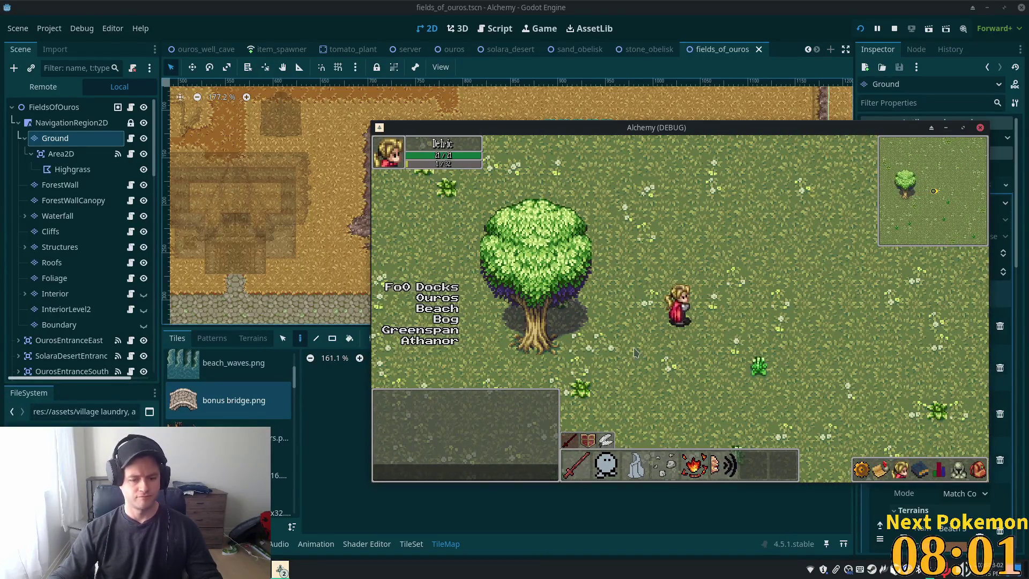
pyautogui.press('Up')
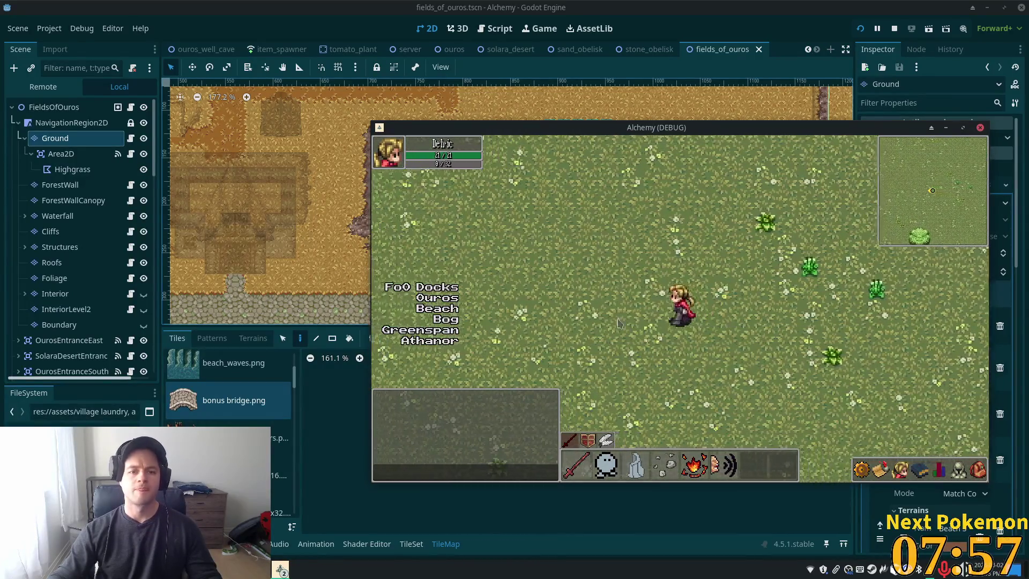
pyautogui.press('Left')
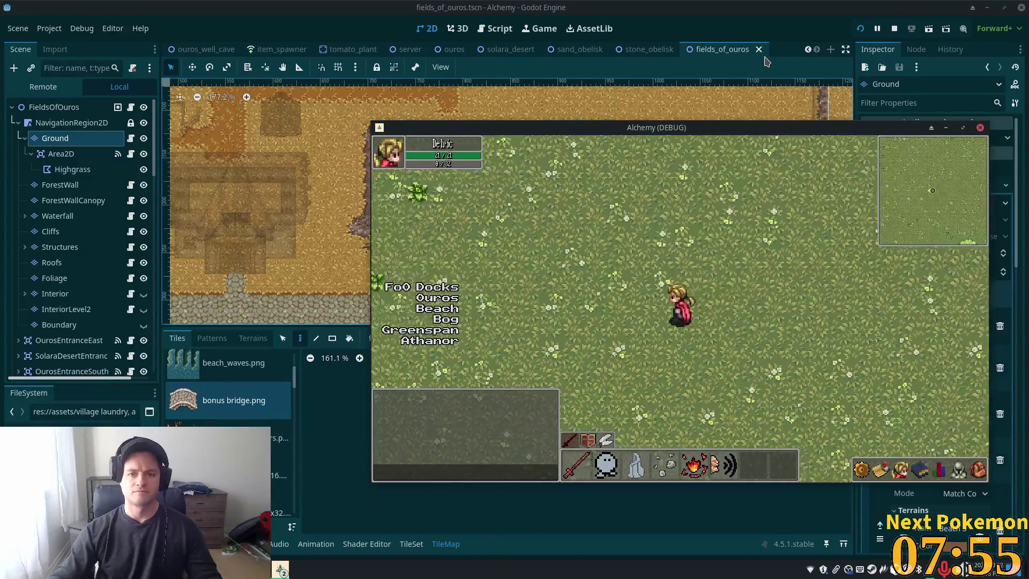
pyautogui.press('F8')
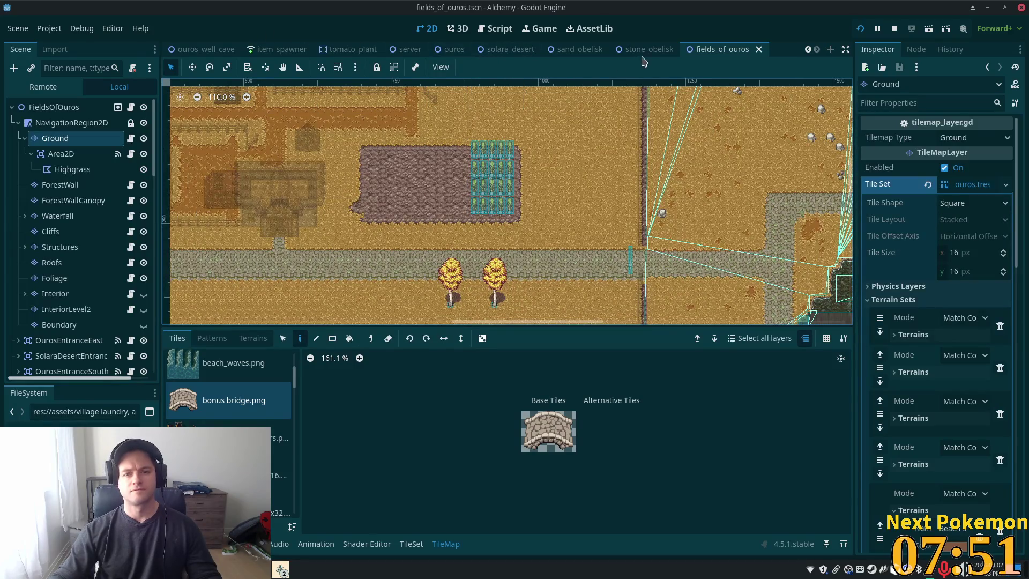
# Bring up the server scene in the editor.
pyautogui.scroll(4, 262, 49)
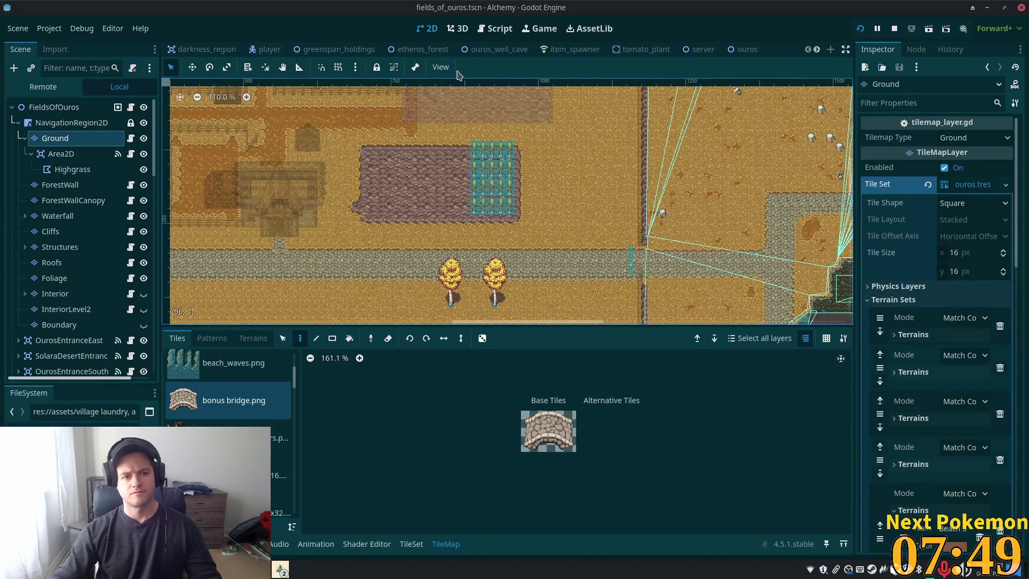
pyautogui.scroll(-5, 343, 49)
pyautogui.click(343, 49)
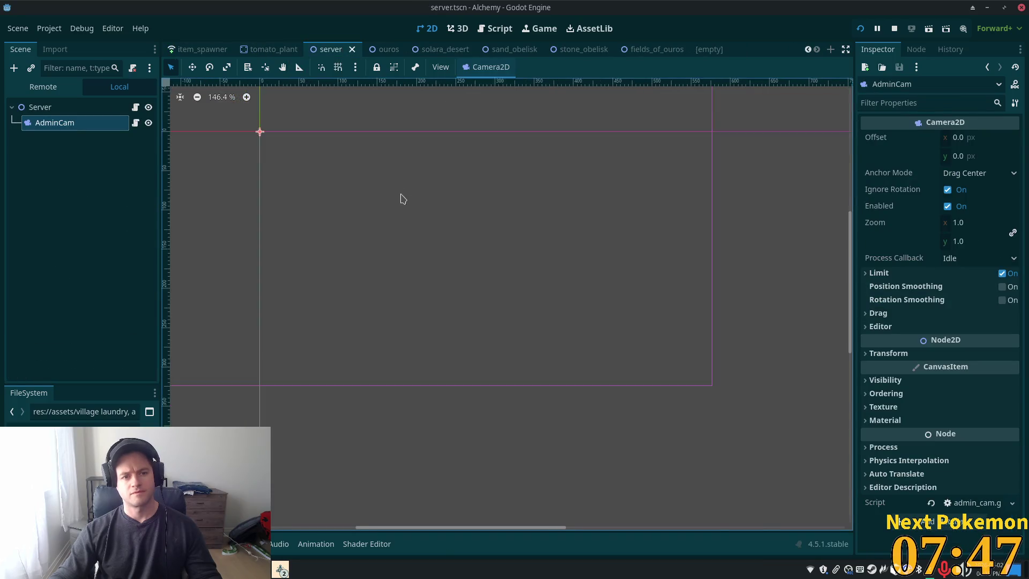
# Close the server scene and then all remaining open scene tabs.
pyautogui.scroll(-6, 434, 238)
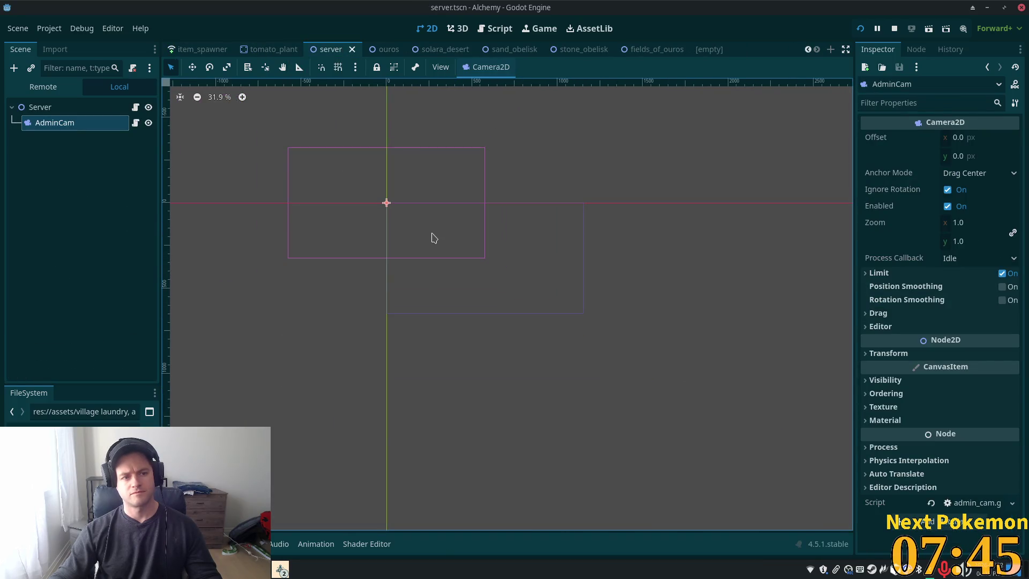
pyautogui.click(354, 49)
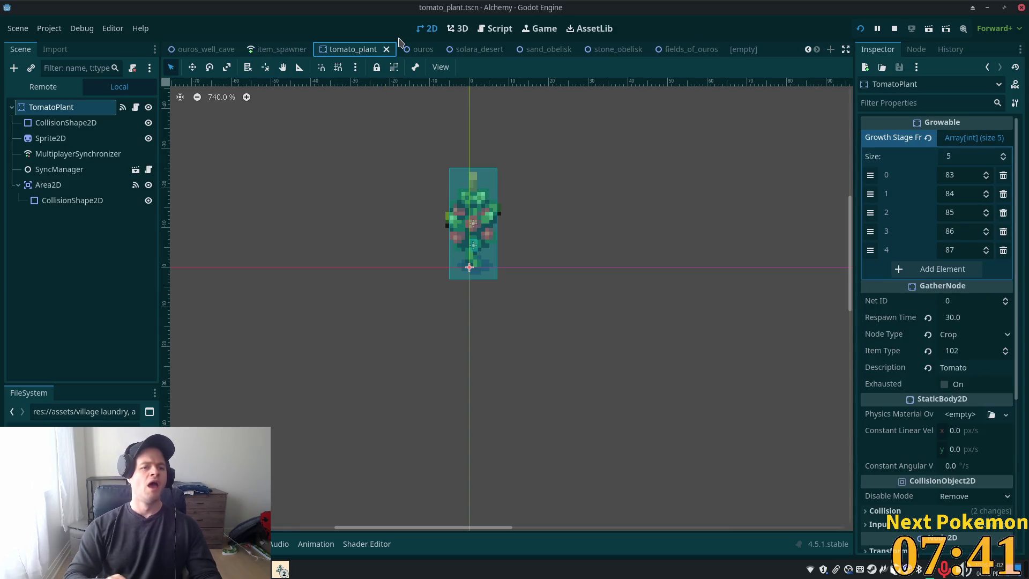
pyautogui.rightClick(357, 50)
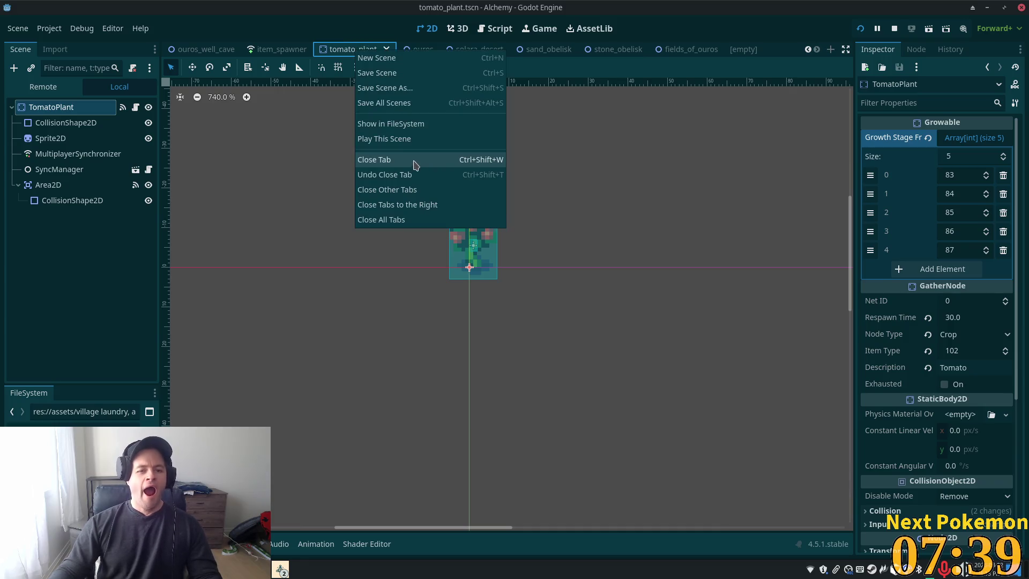
pyautogui.click(414, 220)
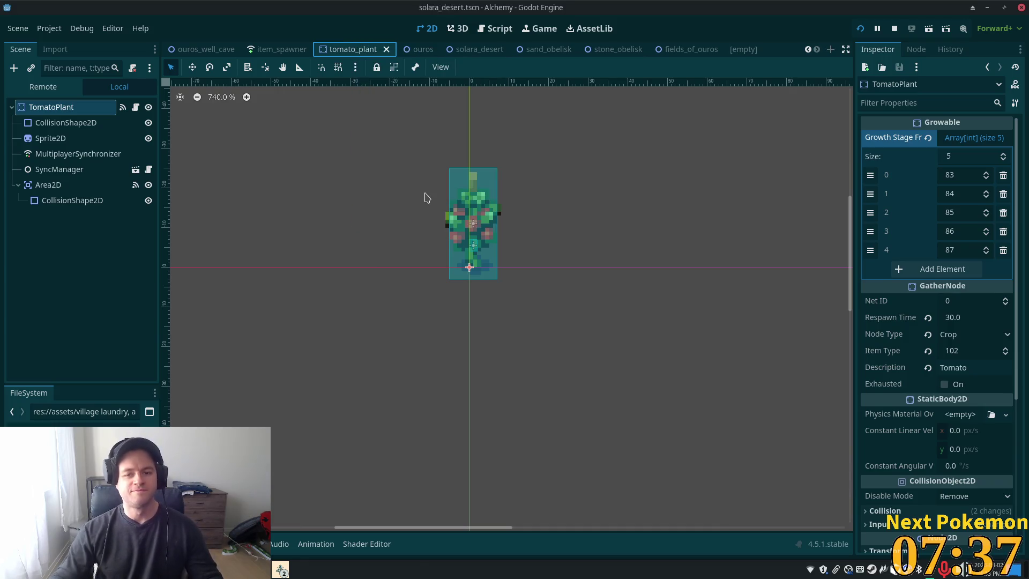
# Quick-open greenspan_holdings.tscn by searching 'greenspan'.
pyautogui.hotkey('alt', 'shift', 'o')
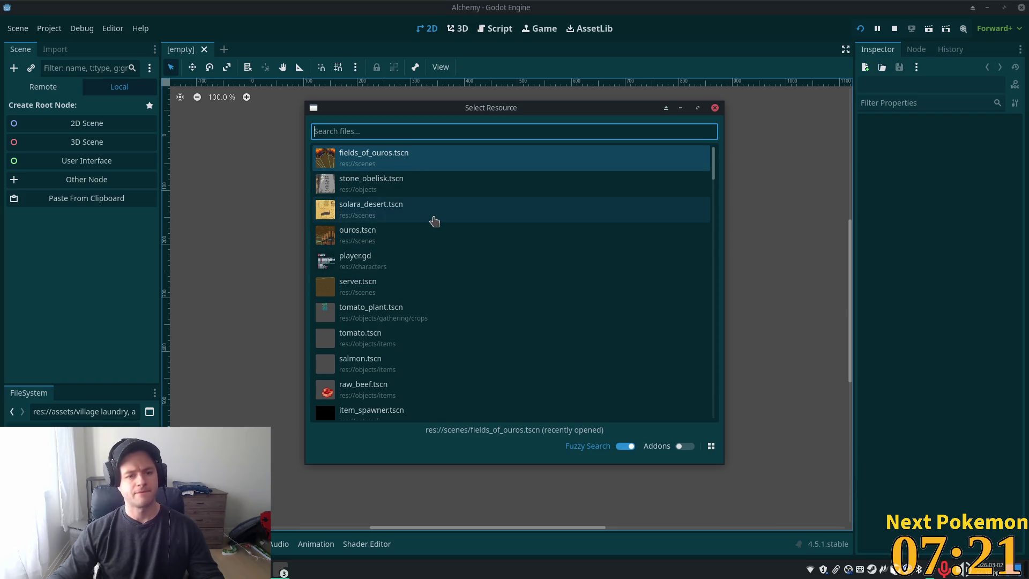
pyautogui.write('greenspan')
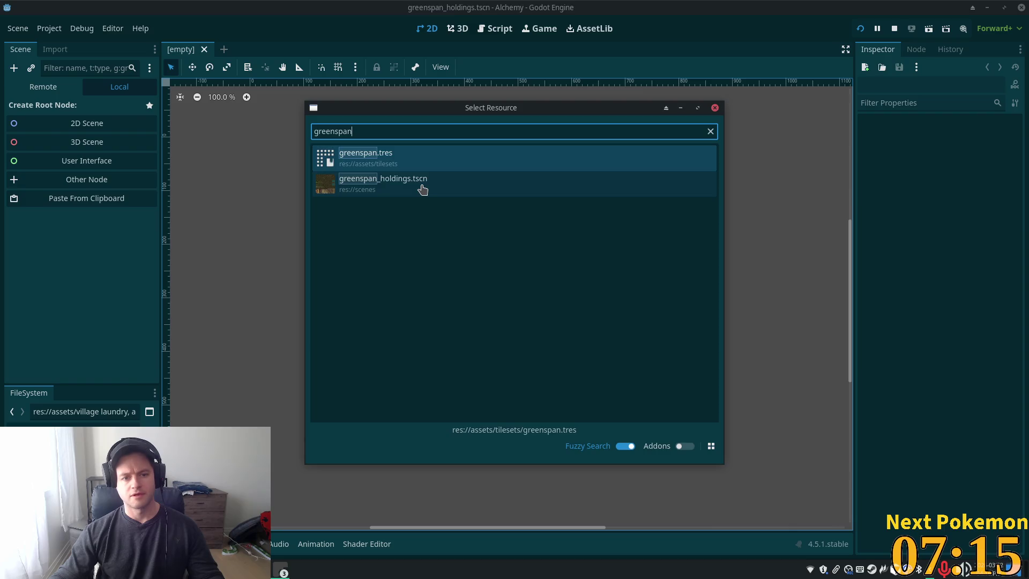
pyautogui.doubleClick(423, 189)
# Pan the map toward the forest edge and select the greenspan_holdings root node.
pyautogui.scroll(-3, 534, 236)
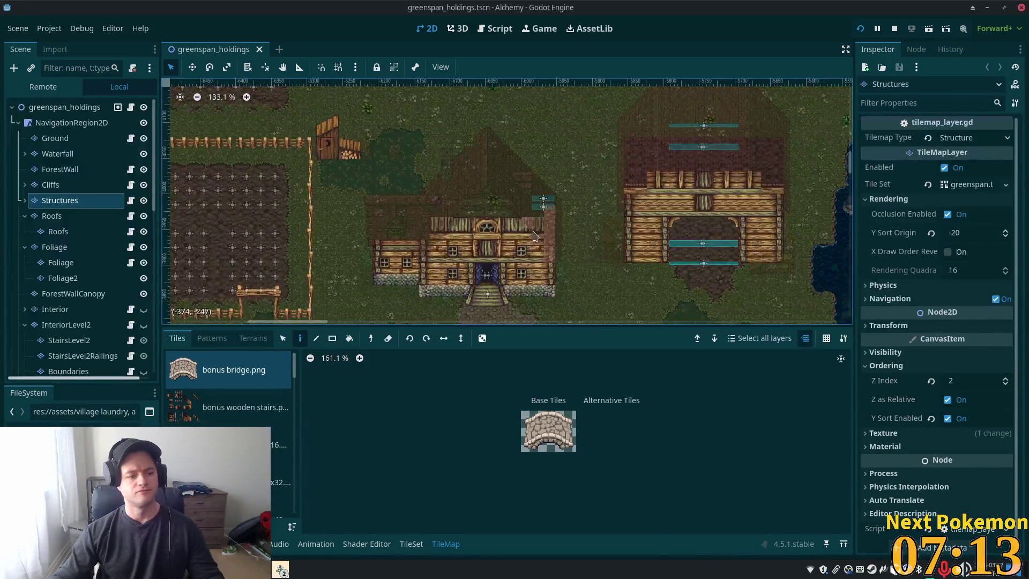
pyautogui.scroll(-12, 534, 236)
pyautogui.scroll(-3, 579, 223)
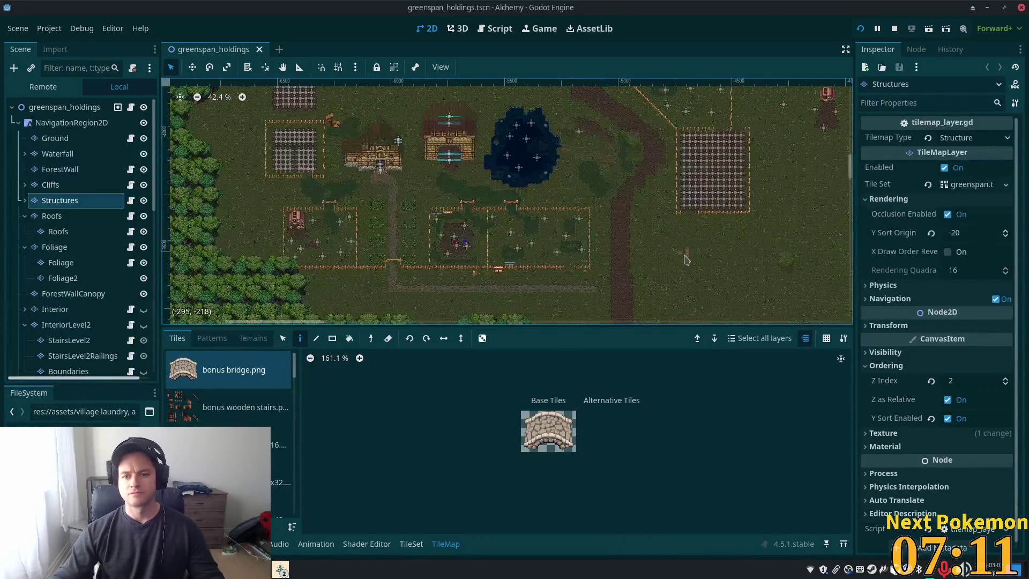
pyautogui.moveTo(686, 260); pyautogui.dragTo(528, 172)
pyautogui.scroll(5, 647, 270)
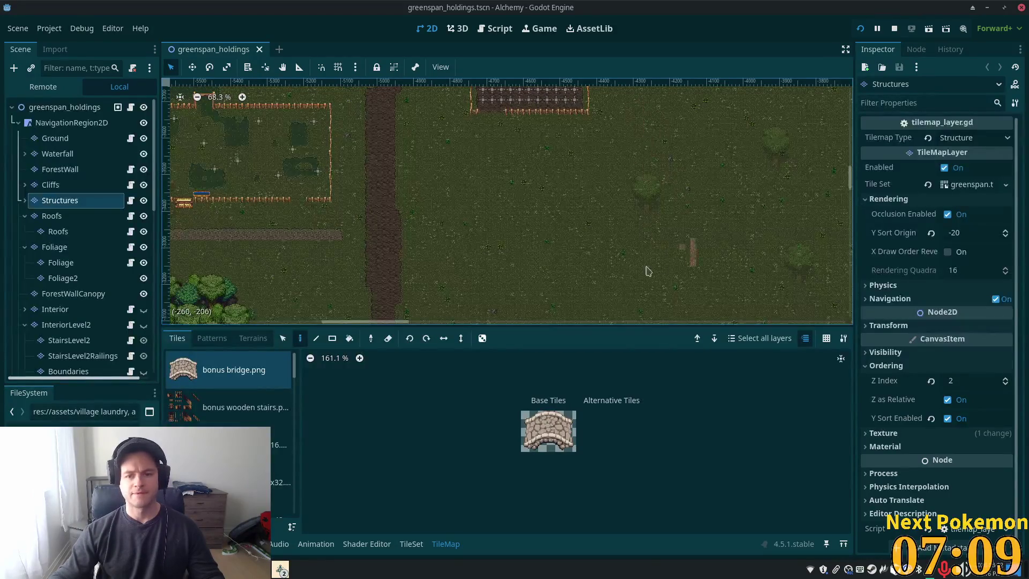
pyautogui.scroll(-5, 647, 271)
pyautogui.moveTo(301, 172); pyautogui.dragTo(436, 168)
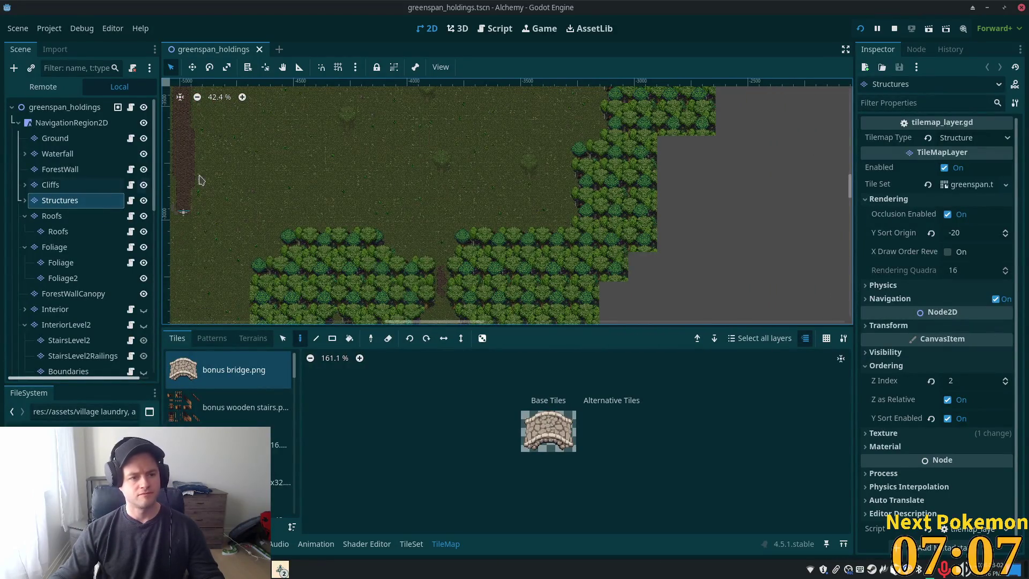
pyautogui.click(64, 108)
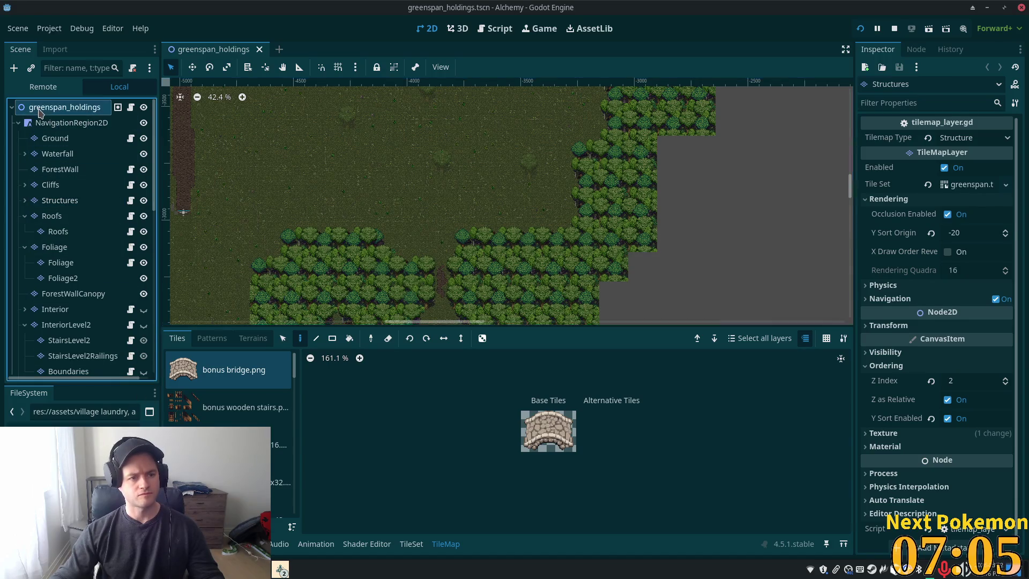
# Move the view to the open meadow and choose Instantiate Scene Here at that spot.
pyautogui.scroll(-3, 554, 248)
pyautogui.moveTo(479, 241)
pyautogui.mouseDown()
pyautogui.moveTo(502, 386)
pyautogui.moveTo(500, 315)
pyautogui.moveTo(525, 336)
pyautogui.mouseUp()
pyautogui.scroll(5, 517, 347)
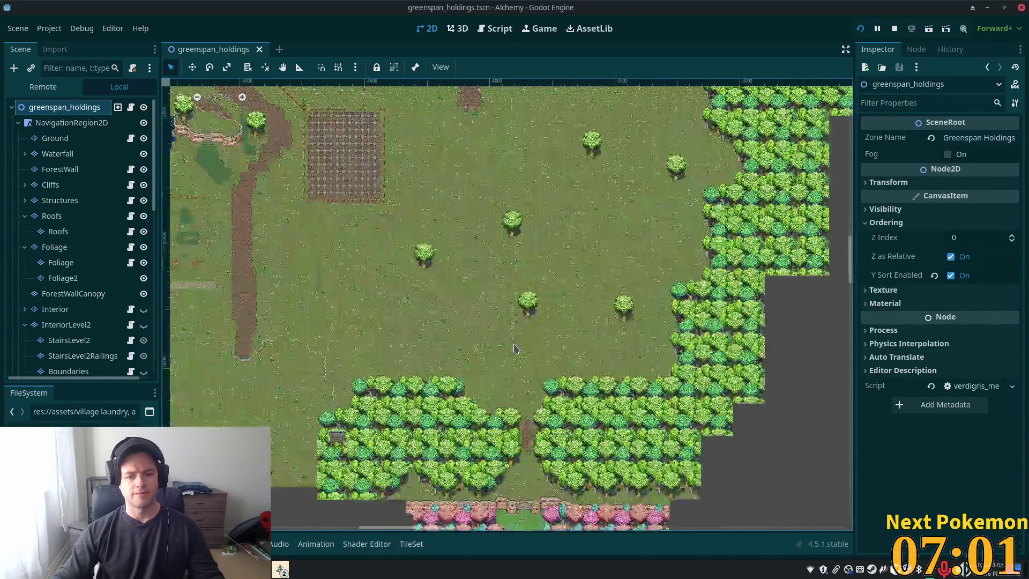
pyautogui.scroll(1, 453, 368)
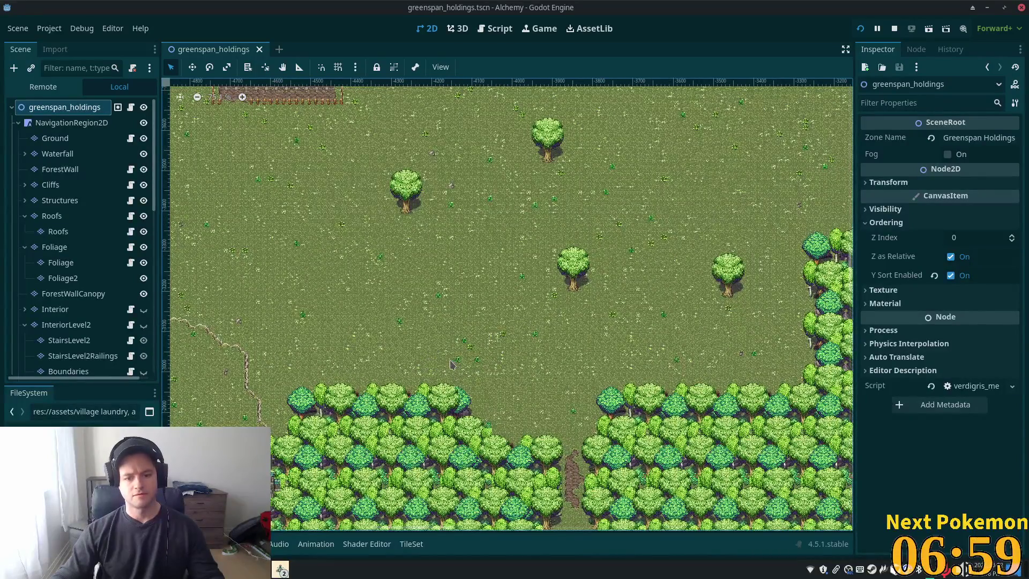
pyautogui.rightClick(440, 364)
pyautogui.click(507, 382)
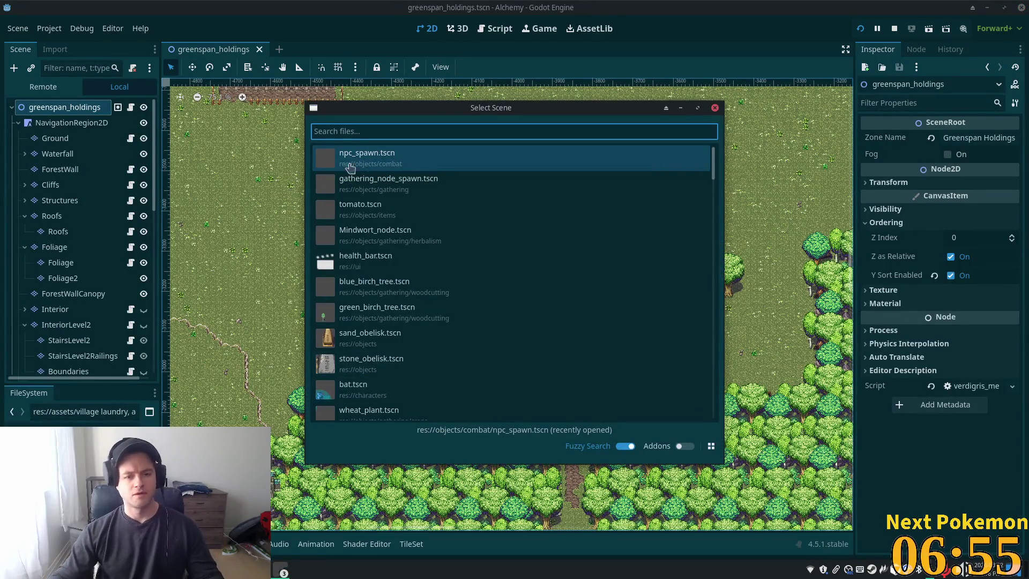
# Place gathering_node_spawn.tscn on the meadow, stop the debug session, and return to the 2D map.
pyautogui.doubleClick(389, 183)
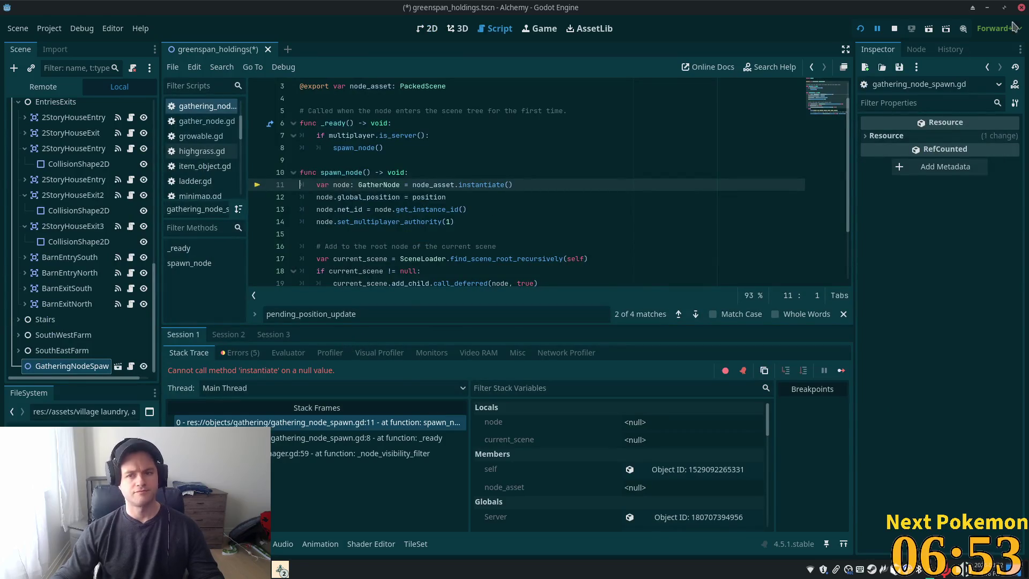
pyautogui.click(894, 28)
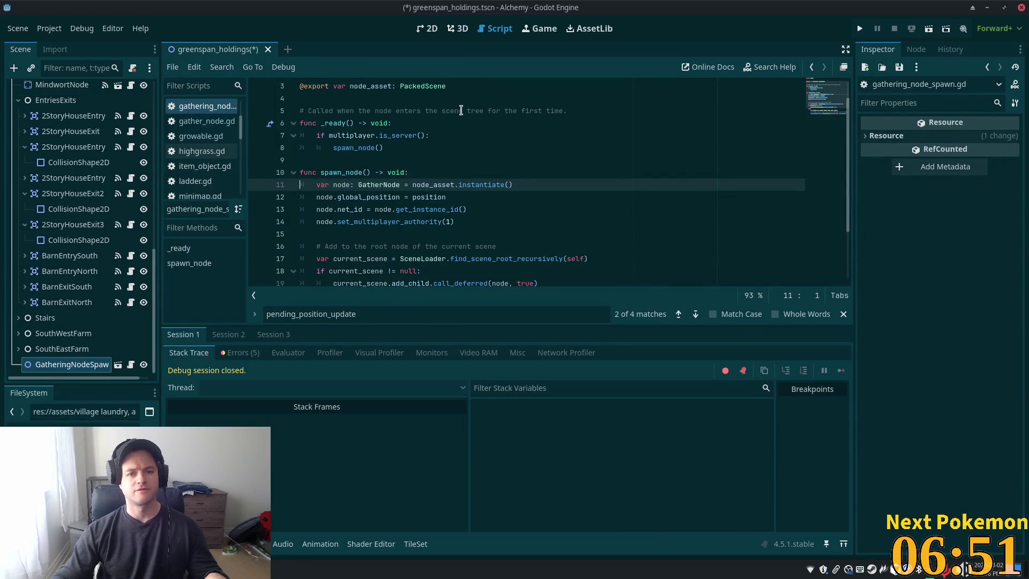
pyautogui.click(427, 28)
pyautogui.scroll(-2, 494, 155)
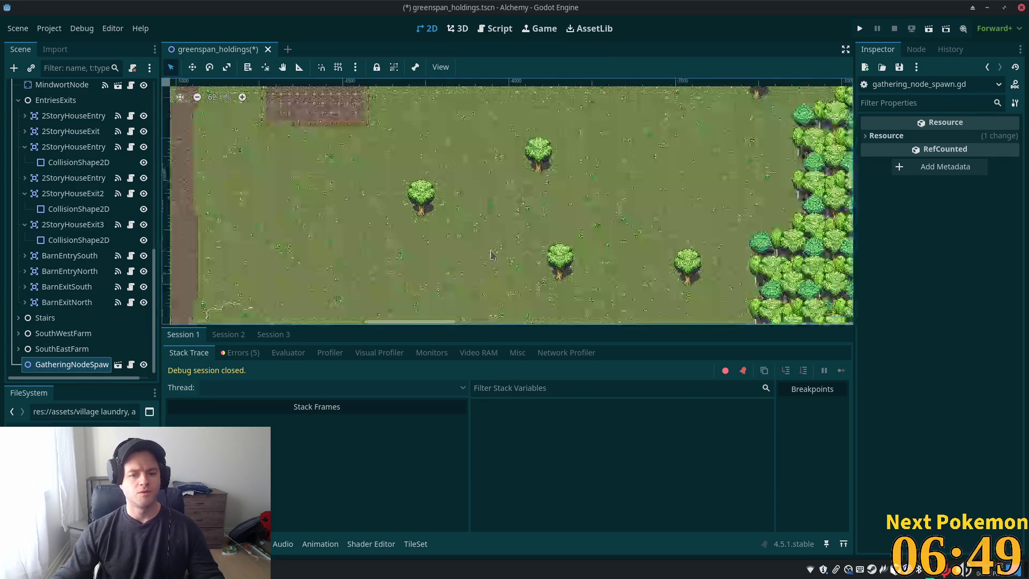
pyautogui.scroll(-3, 507, 204)
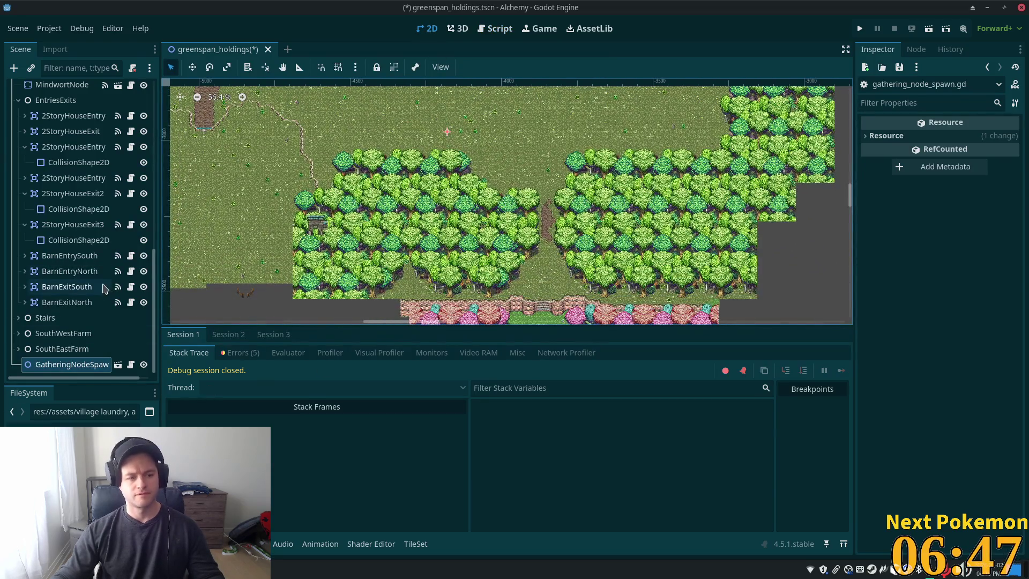
pyautogui.scroll(3, 367, 192)
pyautogui.scroll(5, 429, 241)
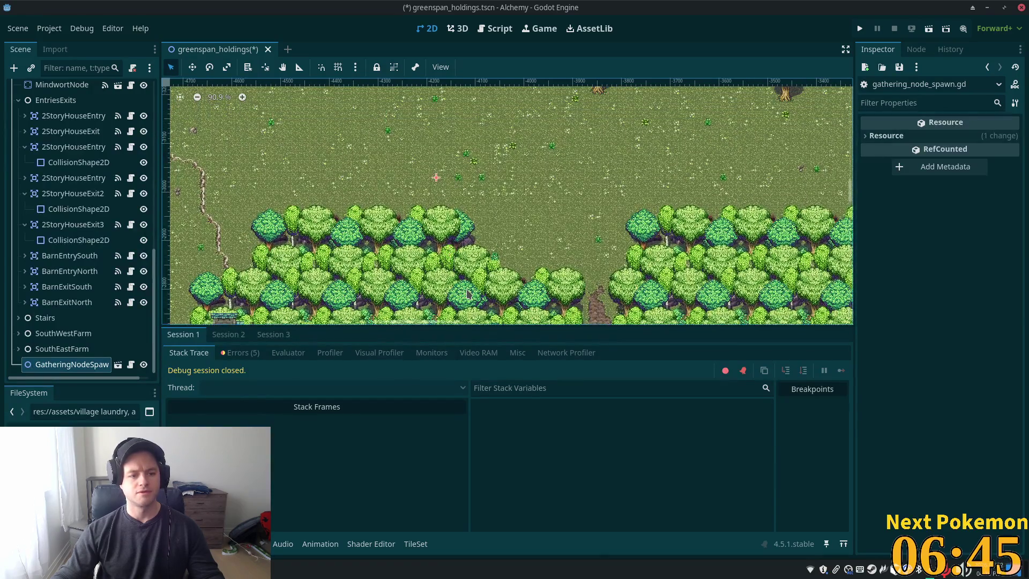
pyautogui.scroll(1, 429, 204)
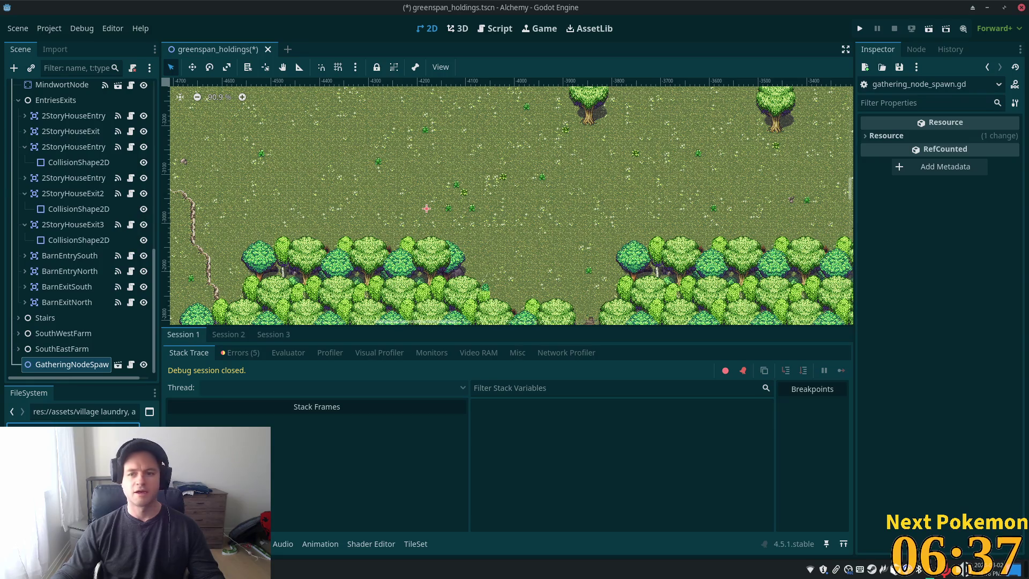
# Set the new GatheringNodeSpawn's Node Asset to a woodcutting tree scene, then duplicate it.
pyautogui.click(45, 318)
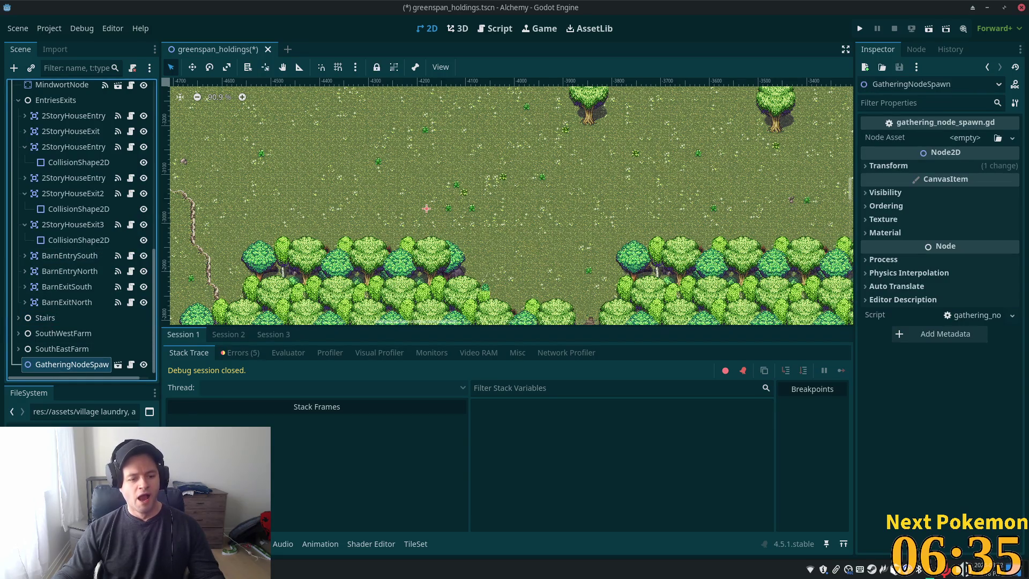
pyautogui.moveTo(120, 426)
pyautogui.mouseDown()
pyautogui.moveTo(809, 228)
pyautogui.moveTo(960, 137)
pyautogui.moveTo(895, 152)
pyautogui.mouseUp()
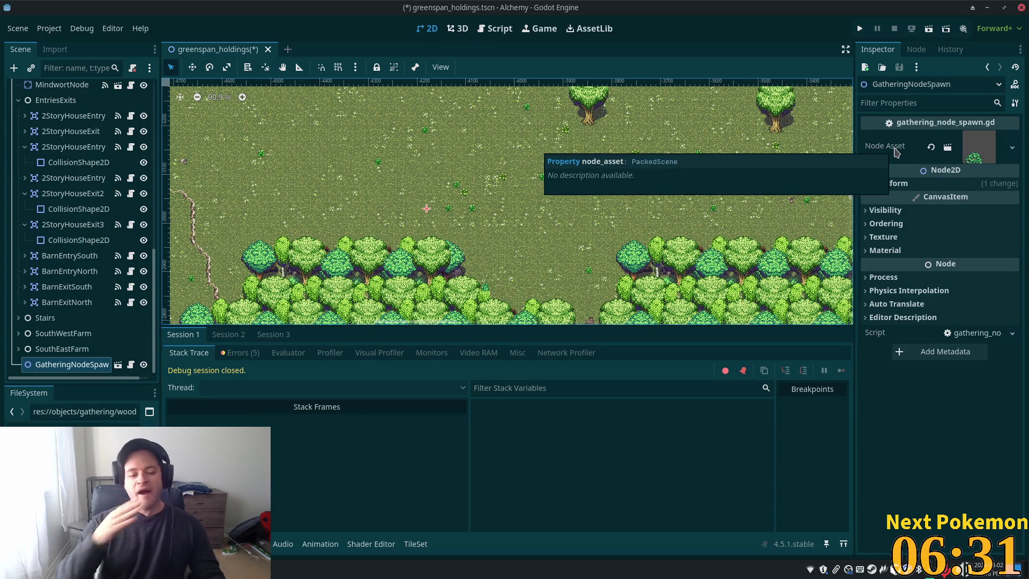
pyautogui.click(74, 350)
pyautogui.hotkey('ctrl', 'd')
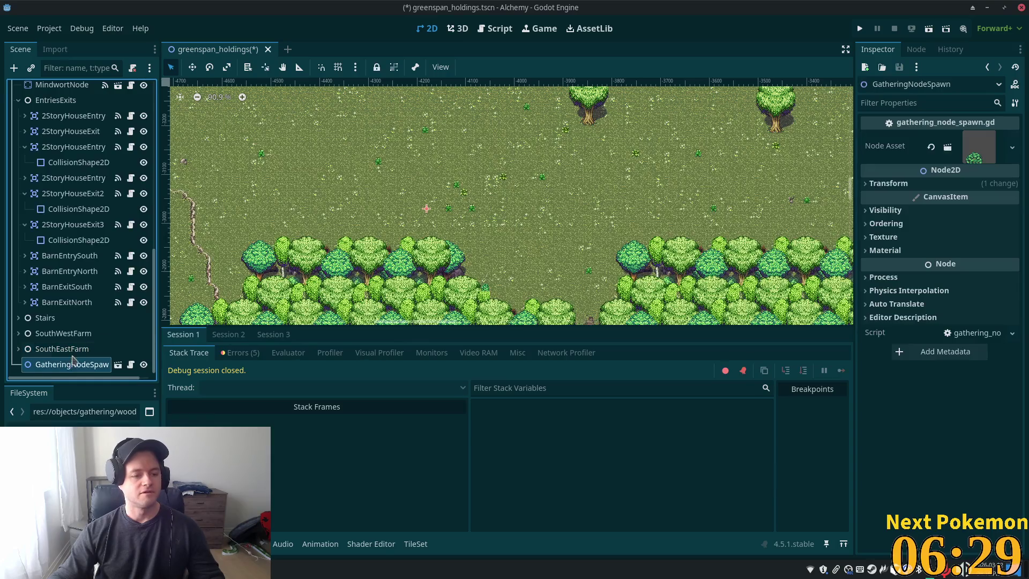
# With the Move tool, shift the first duplicate right and place another spawn near the forest.
pyautogui.click(192, 67)
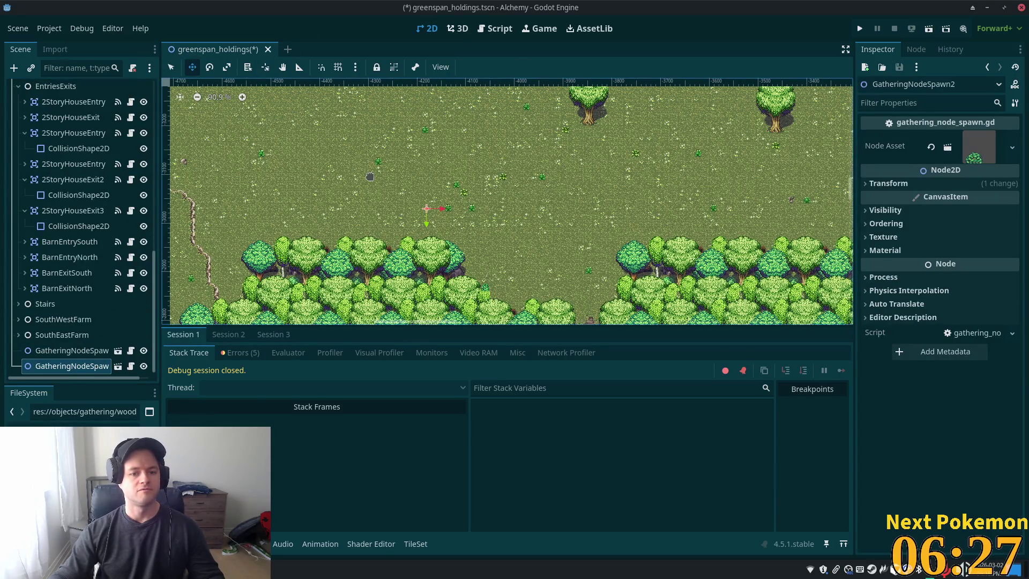
pyautogui.scroll(-5, 472, 190)
pyautogui.moveTo(457, 226); pyautogui.dragTo(627, 230)
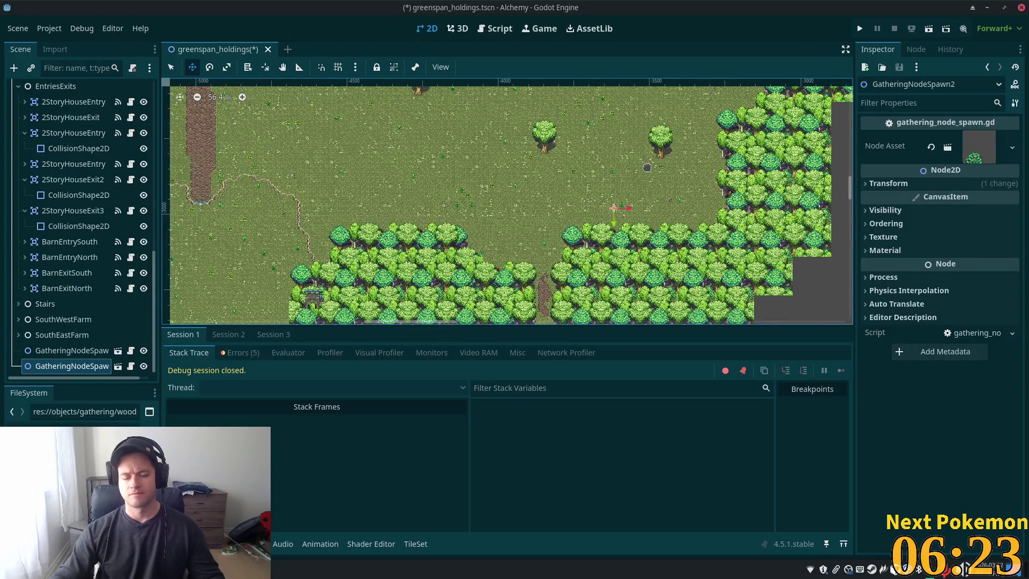
pyautogui.moveTo(647, 163)
pyautogui.mouseDown()
pyautogui.moveTo(536, 236)
pyautogui.moveTo(496, 166)
pyautogui.moveTo(251, 164)
pyautogui.mouseUp()
pyautogui.hotkey('ctrl', 'd')
pyautogui.hotkey('ctrl', 'd')
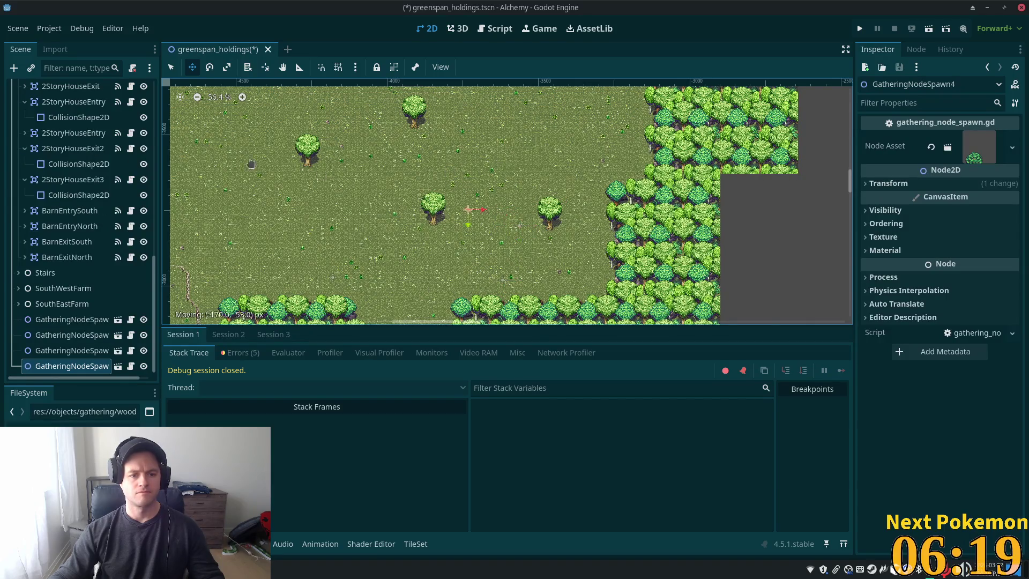
pyautogui.moveTo(485, 174); pyautogui.dragTo(437, 283)
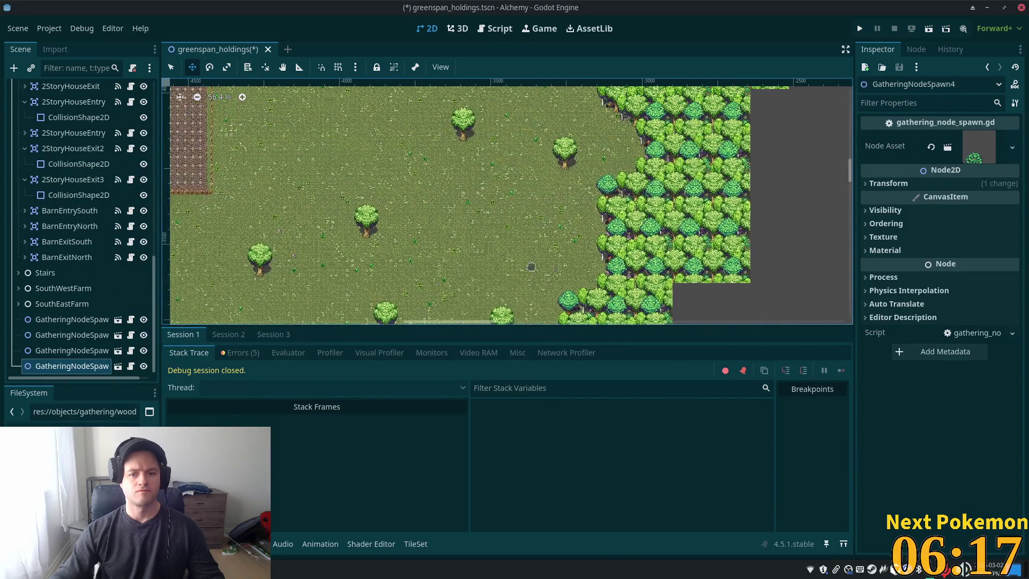
pyautogui.hotkey('ctrl', 'd')
pyautogui.moveTo(217, 302); pyautogui.dragTo(537, 267)
# Duplicate four more spawns and spread them across the open field and toward the farm.
pyautogui.hotkey('ctrl', 'd')
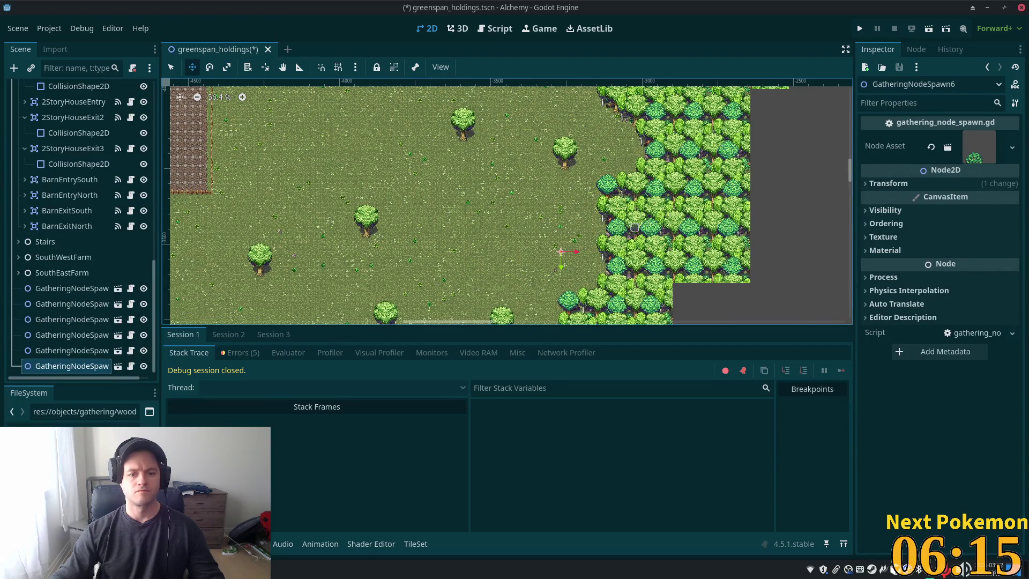
pyautogui.moveTo(704, 155)
pyautogui.mouseDown()
pyautogui.moveTo(503, 210)
pyautogui.moveTo(505, 194)
pyautogui.mouseUp()
pyautogui.hotkey('ctrl', 'd')
pyautogui.moveTo(588, 179); pyautogui.dragTo(578, 165)
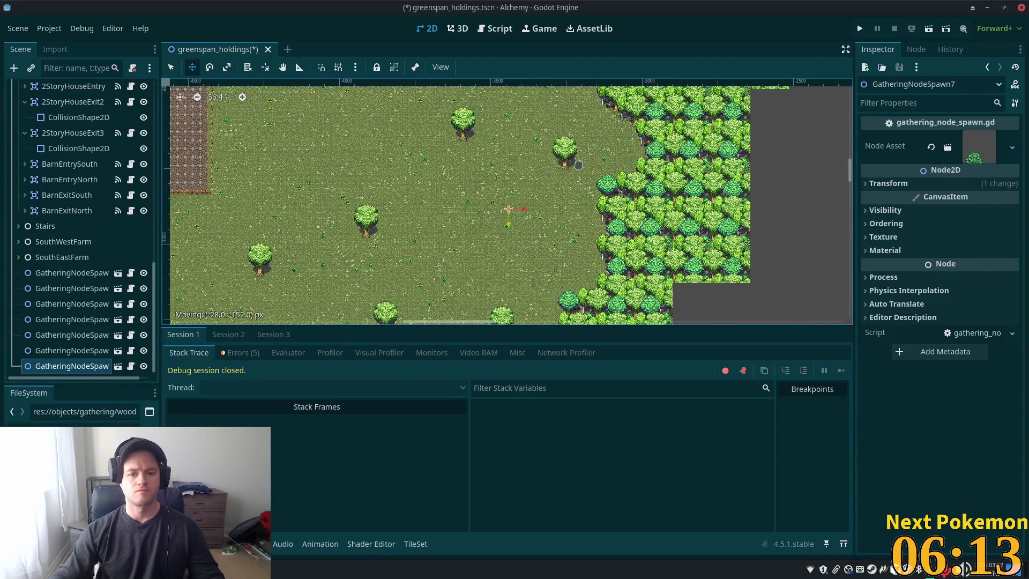
pyautogui.hotkey('ctrl', 'd')
pyautogui.moveTo(532, 247); pyautogui.dragTo(463, 287)
pyautogui.hotkey('ctrl', 'd')
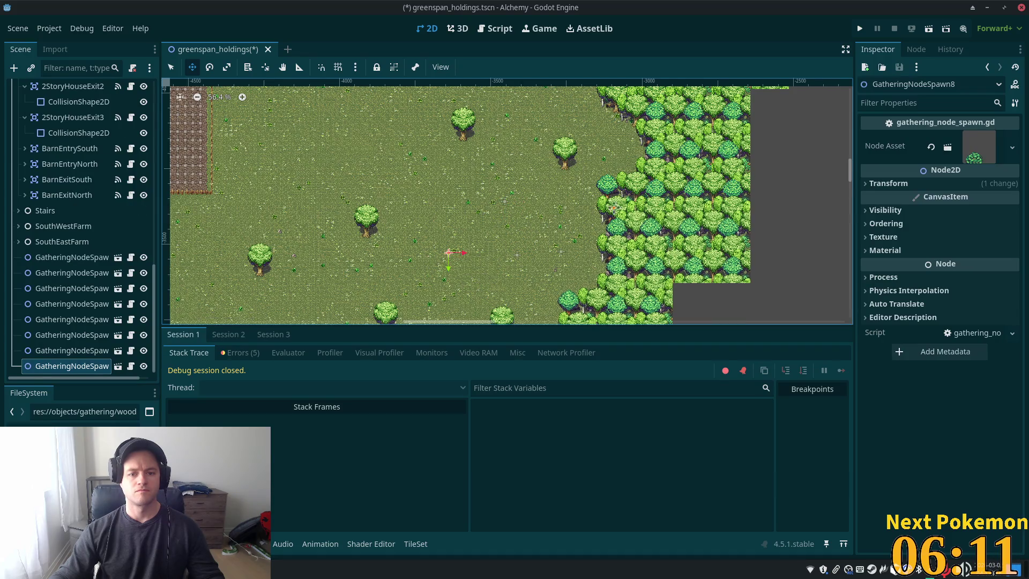
pyautogui.scroll(5, 482, 231)
pyautogui.moveTo(380, 149); pyautogui.dragTo(372, 82)
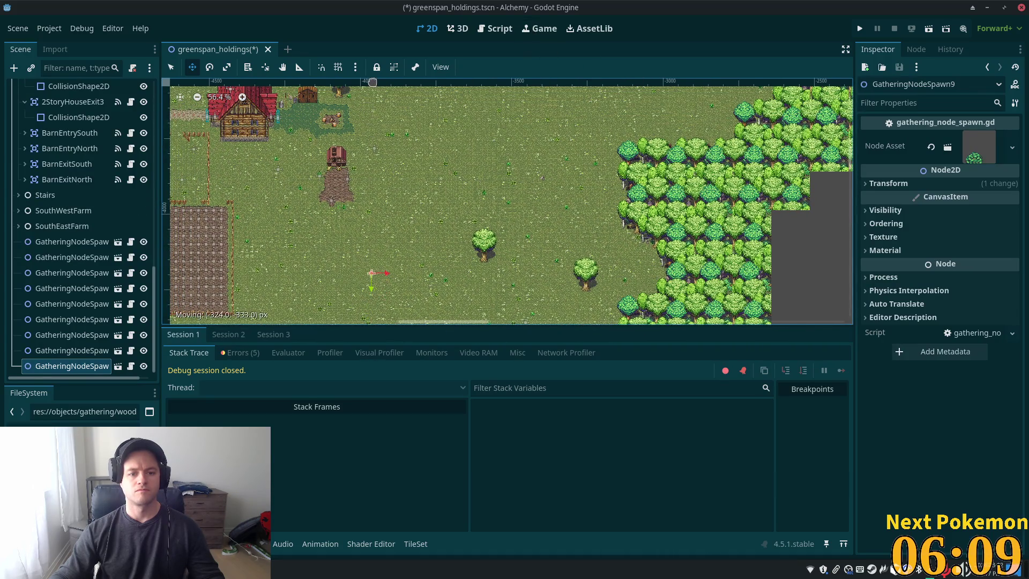
pyautogui.hscroll(-6, 443, 143)
pyautogui.scroll(-3, 456, 187)
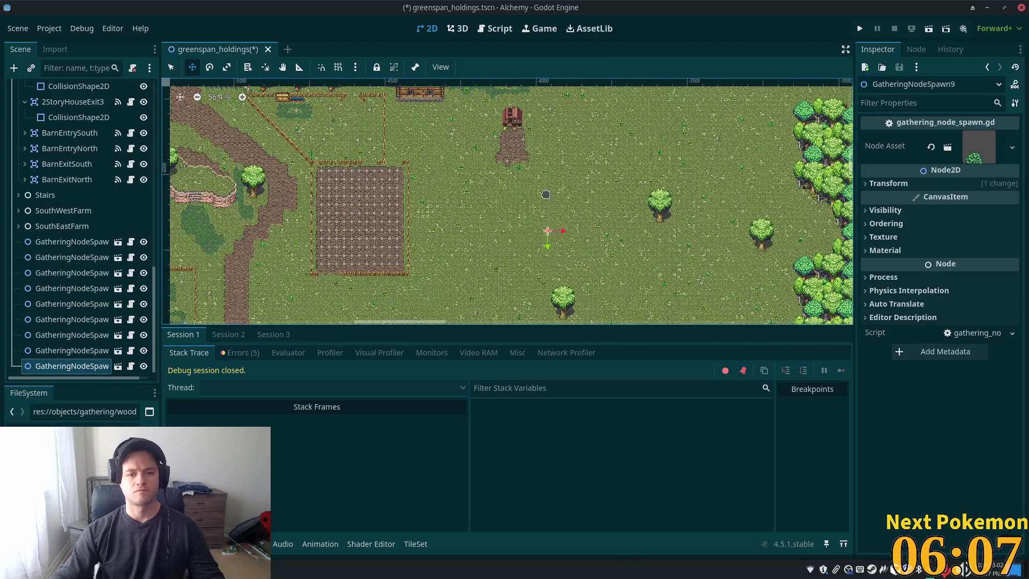
# Place two more spawns beside the tilled field and delete the stray Roofs layer.
pyautogui.hotkey('ctrl', 'd')
pyautogui.moveTo(480, 201); pyautogui.dragTo(362, 245)
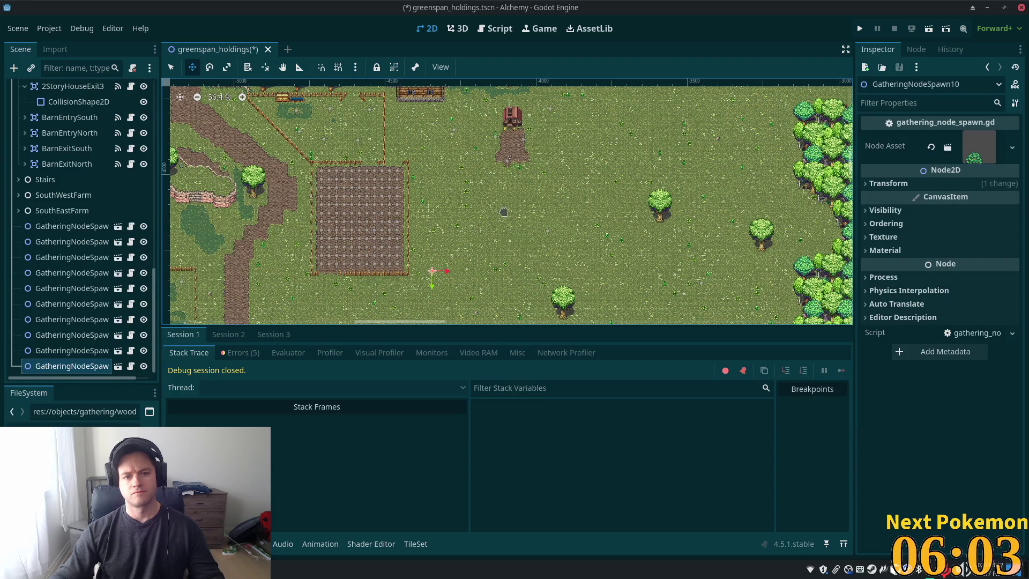
pyautogui.hotkey('ctrl', 'd')
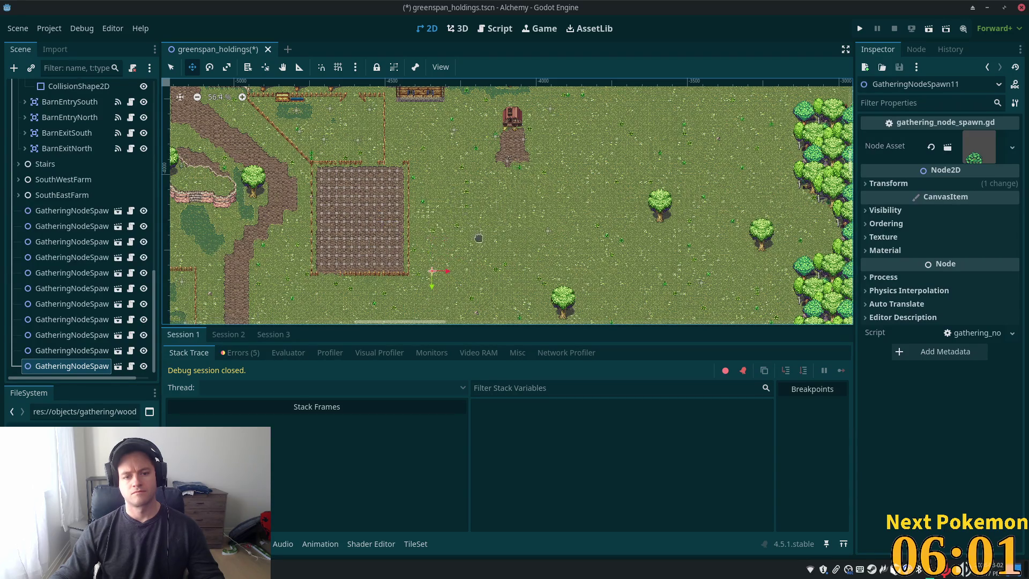
pyautogui.moveTo(471, 247); pyautogui.dragTo(457, 214)
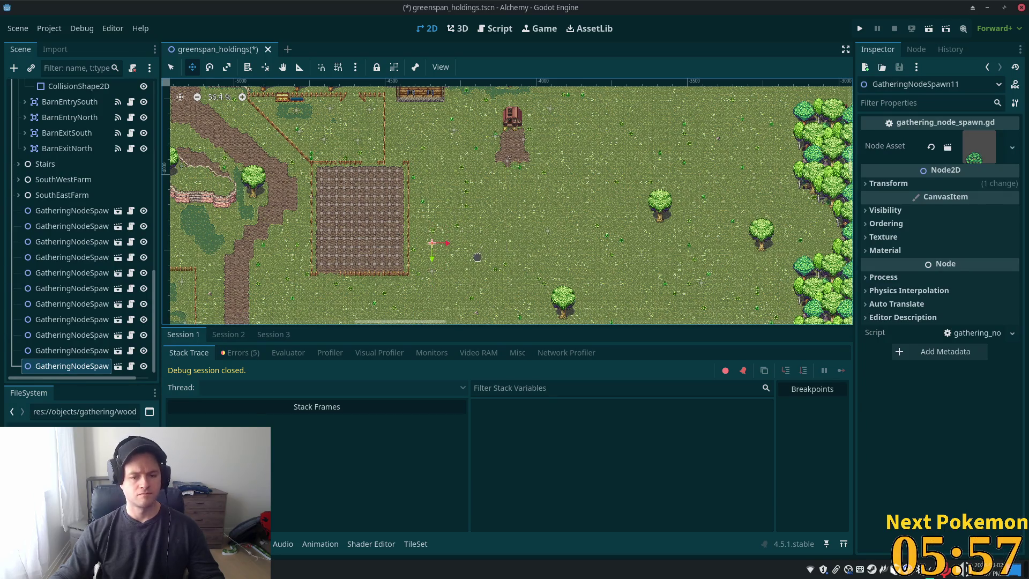
pyautogui.click(477, 258)
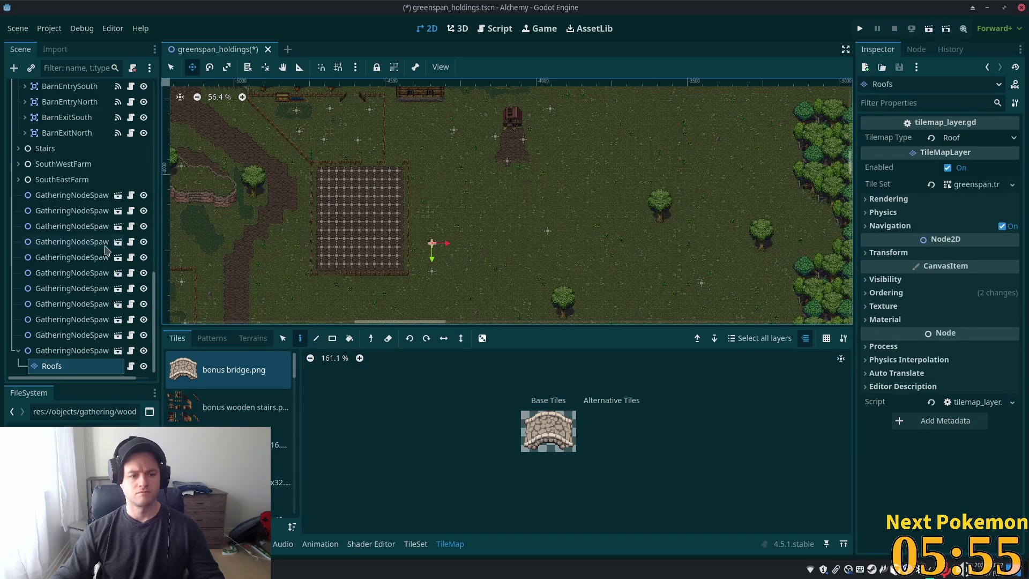
pyautogui.press('Delete')
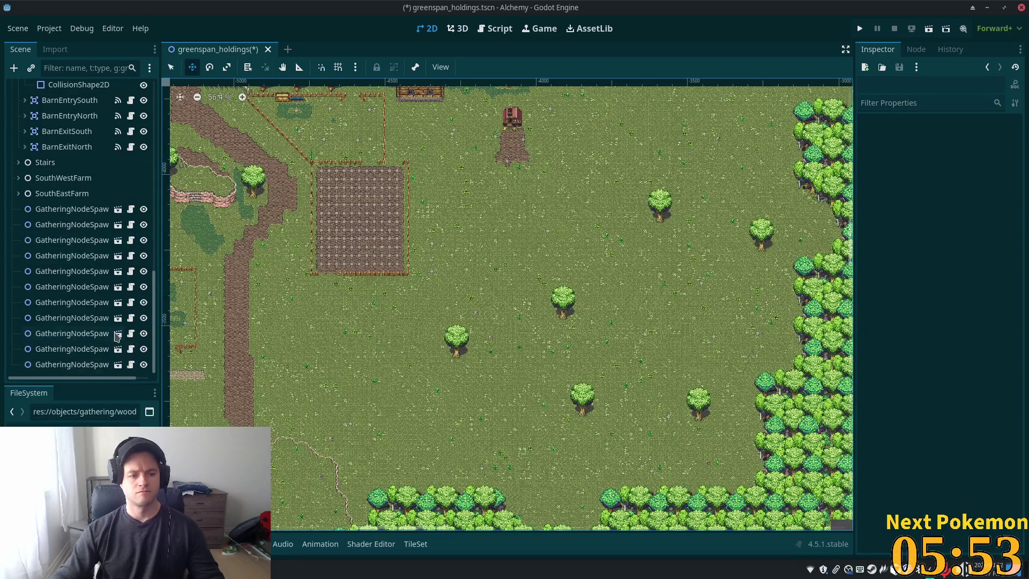
# Nudge GatheringNodeSpawn12 up, add a thirteenth spawn just above it, and save the scene.
pyautogui.click(70, 365)
pyautogui.moveTo(481, 296); pyautogui.dragTo(481, 281)
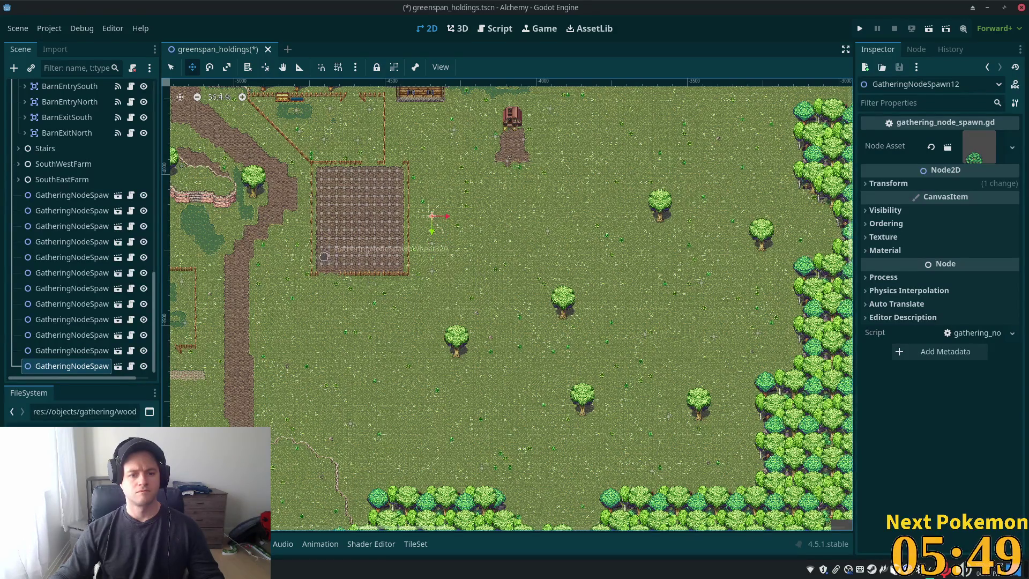
pyautogui.hotkey('ctrl', 'd')
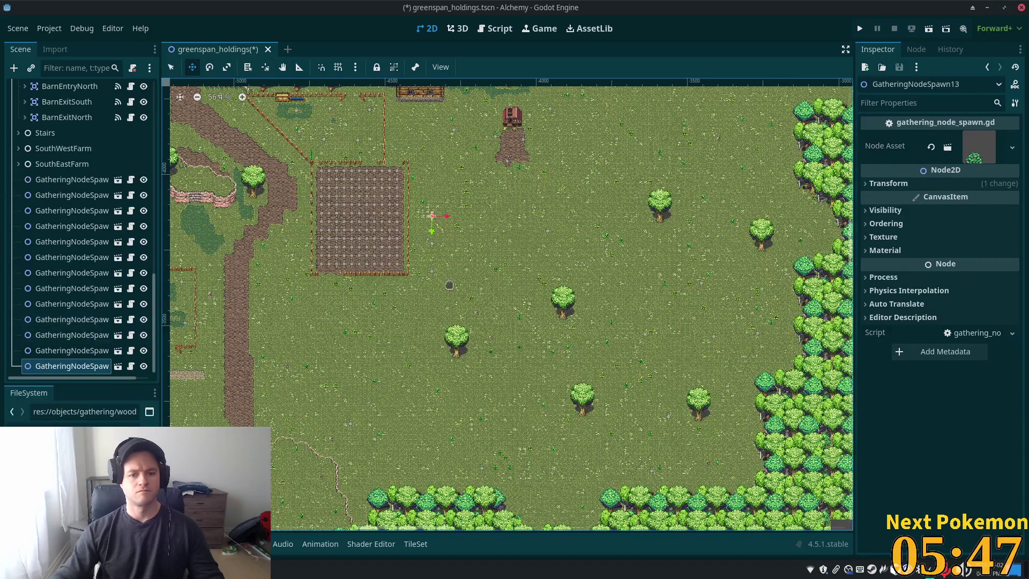
pyautogui.moveTo(491, 261); pyautogui.dragTo(491, 247)
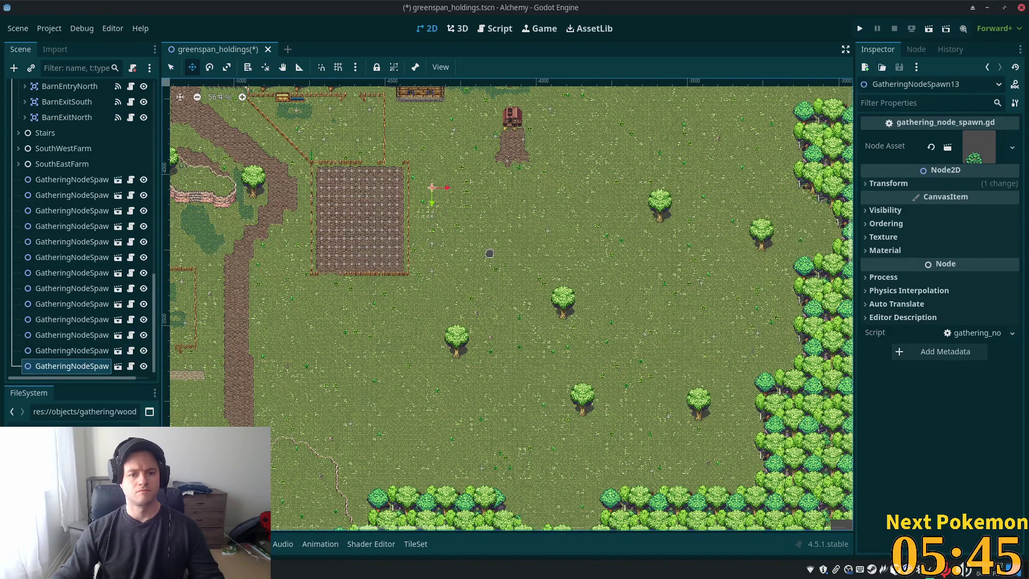
pyautogui.hotkey('ctrl', 's')
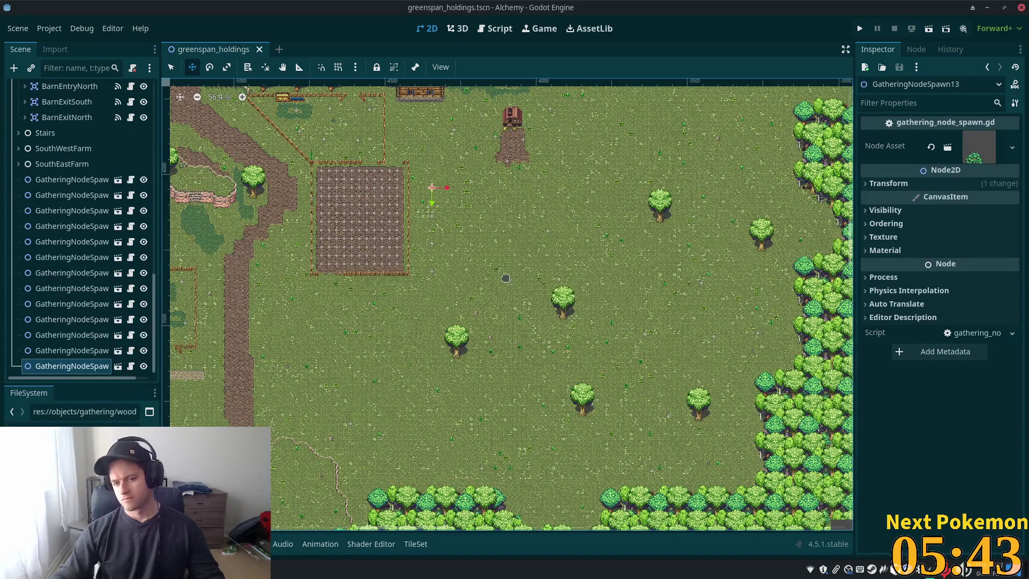
# Add a plain Node under the scene root and name it Trees.
pyautogui.scroll(-5, 494, 282)
pyautogui.scroll(2, 495, 282)
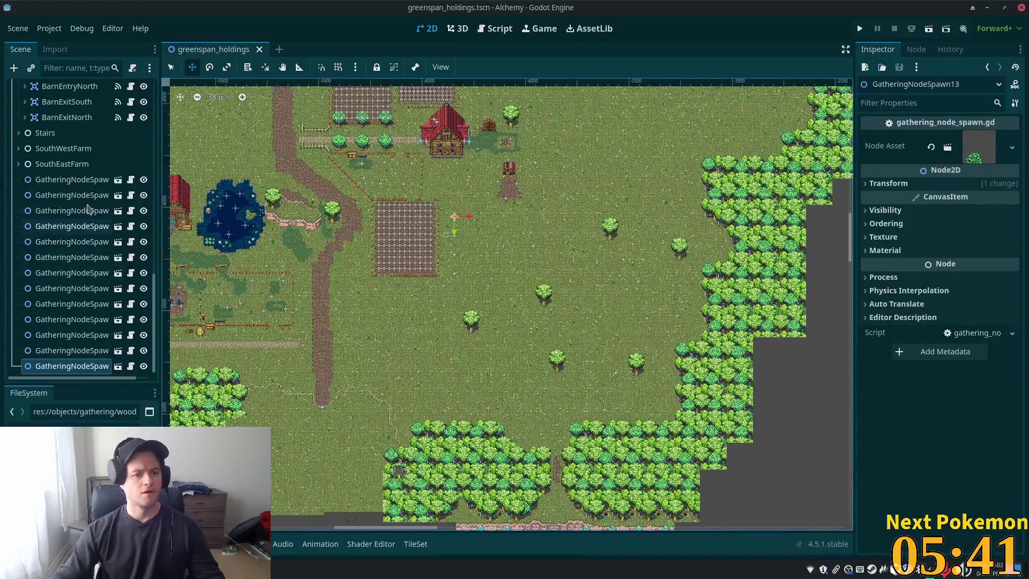
pyautogui.scroll(10, 29, 230)
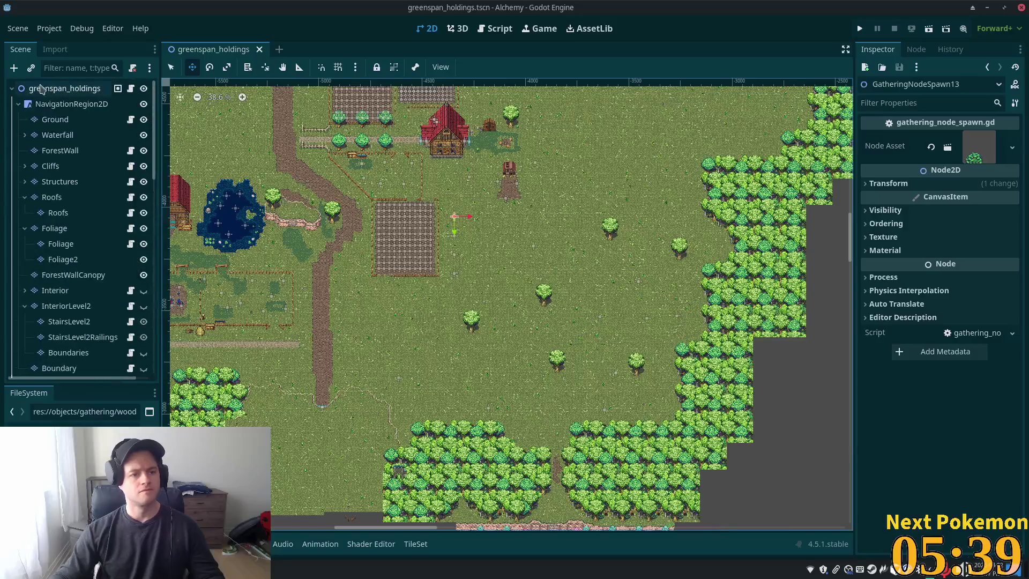
pyautogui.click(59, 88)
pyautogui.hotkey('ctrl', 'd')
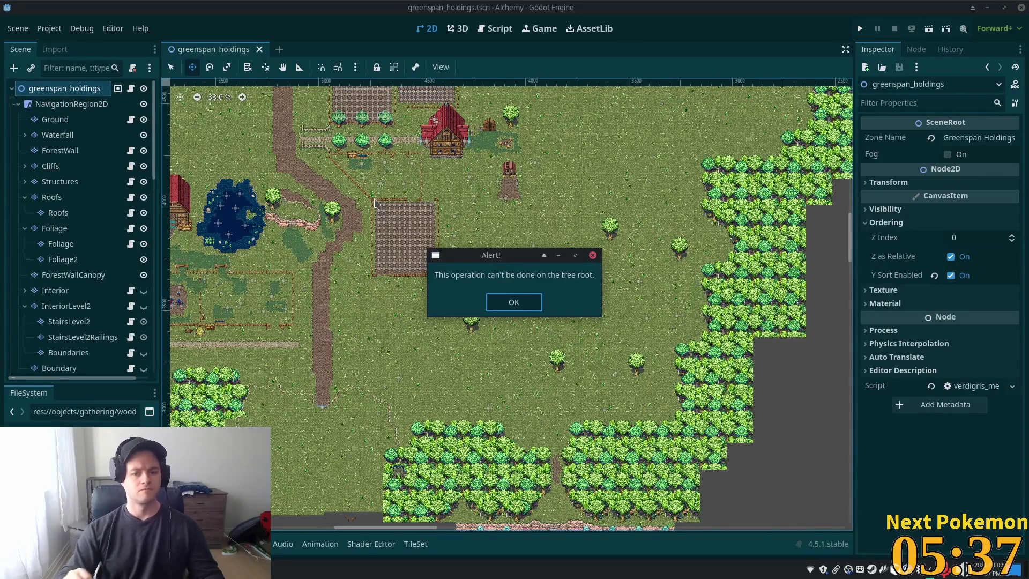
pyautogui.press('Return')
pyautogui.hotkey('ctrl', 'a')
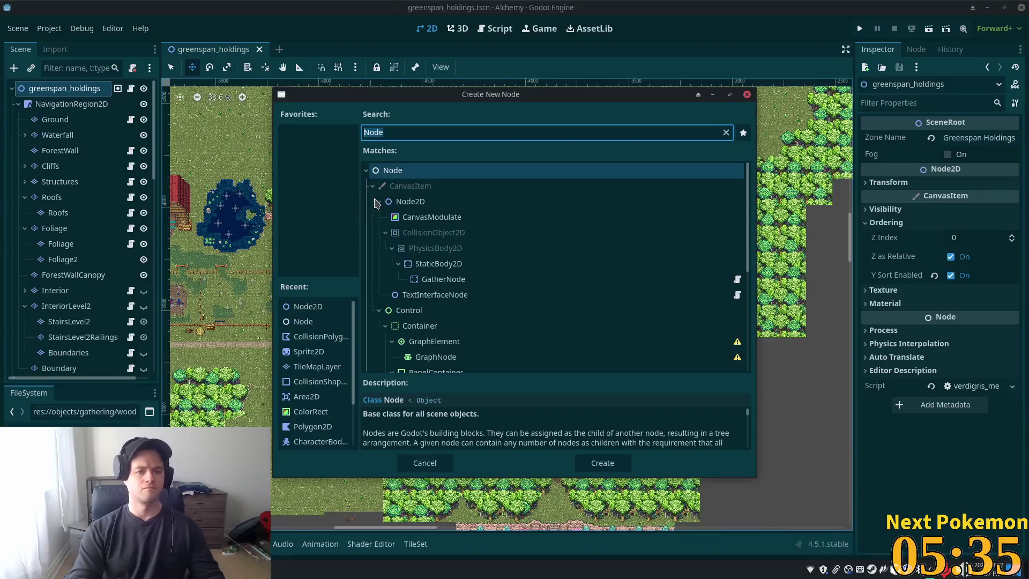
pyautogui.press('Return')
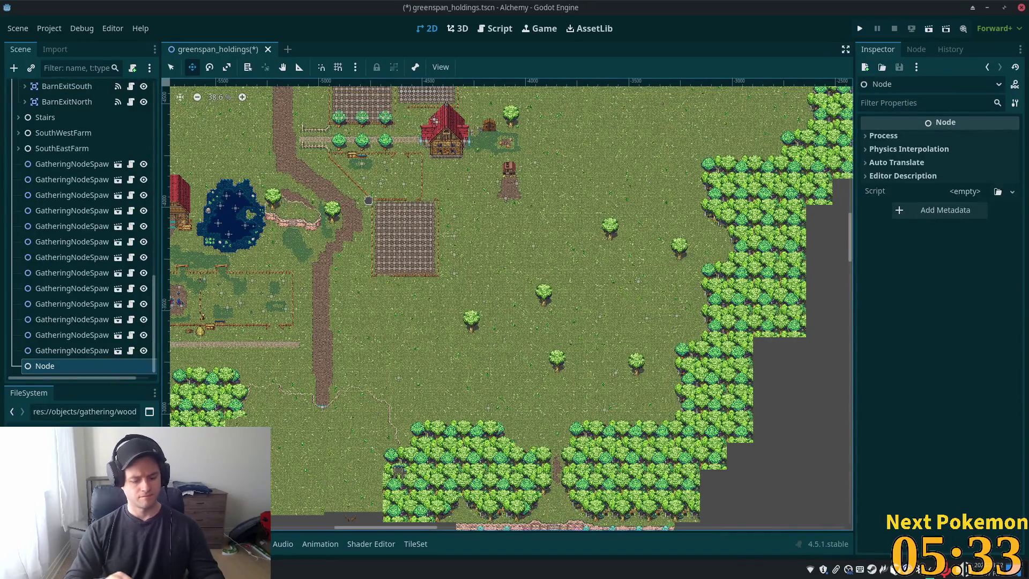
pyautogui.press('F2')
pyautogui.write('Tr')
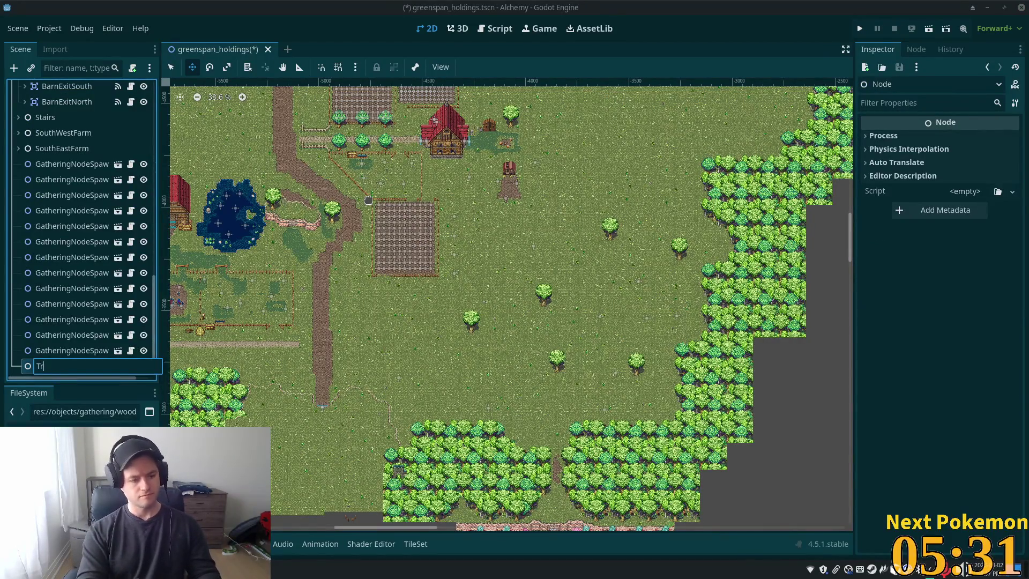
pyautogui.write('ees')
pyautogui.press('Return')
# Move all 13 GatheringNodeSpawn nodes under Trees, save, and launch the game.
pyautogui.click(90, 164)
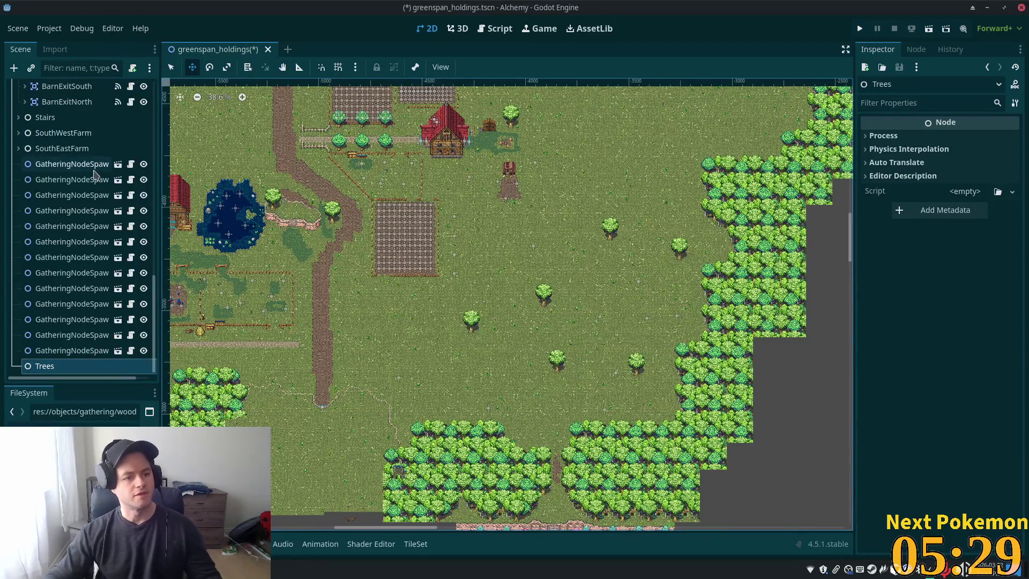
pyautogui.keyDown('shift'); pyautogui.click(69, 350); pyautogui.keyUp('shift')
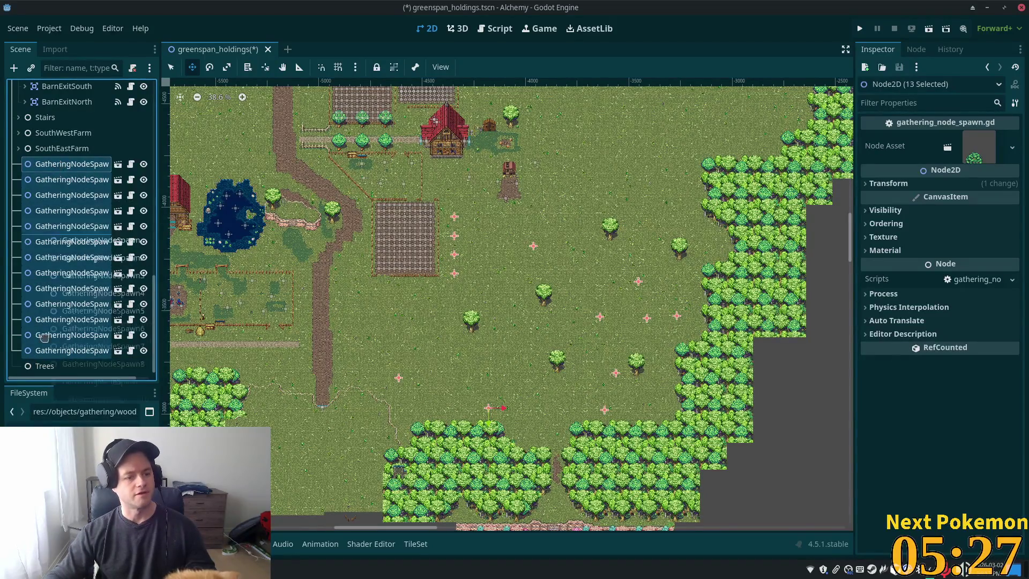
pyautogui.moveTo(70, 294); pyautogui.dragTo(43, 364)
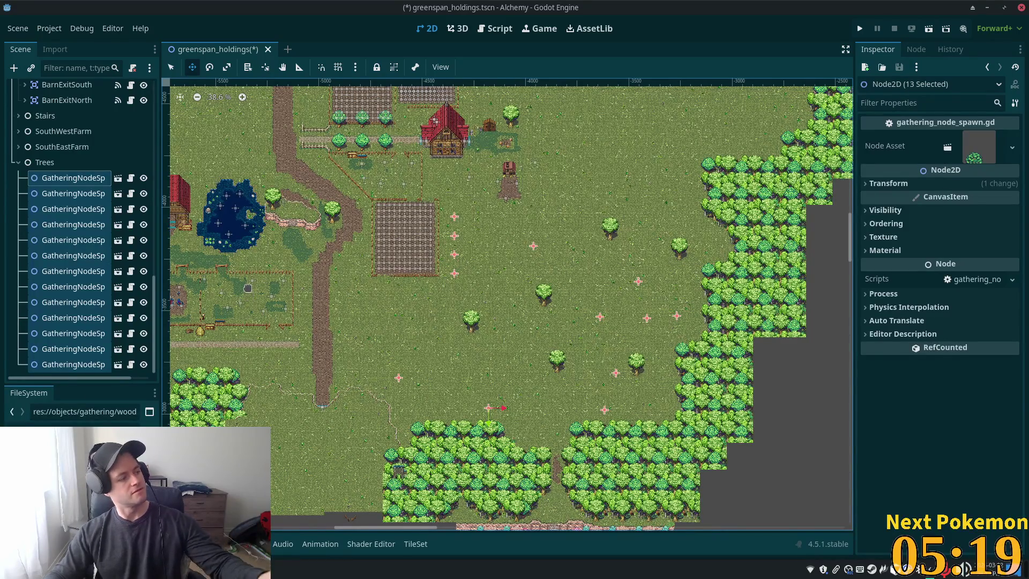
pyautogui.scroll(5, 464, 264)
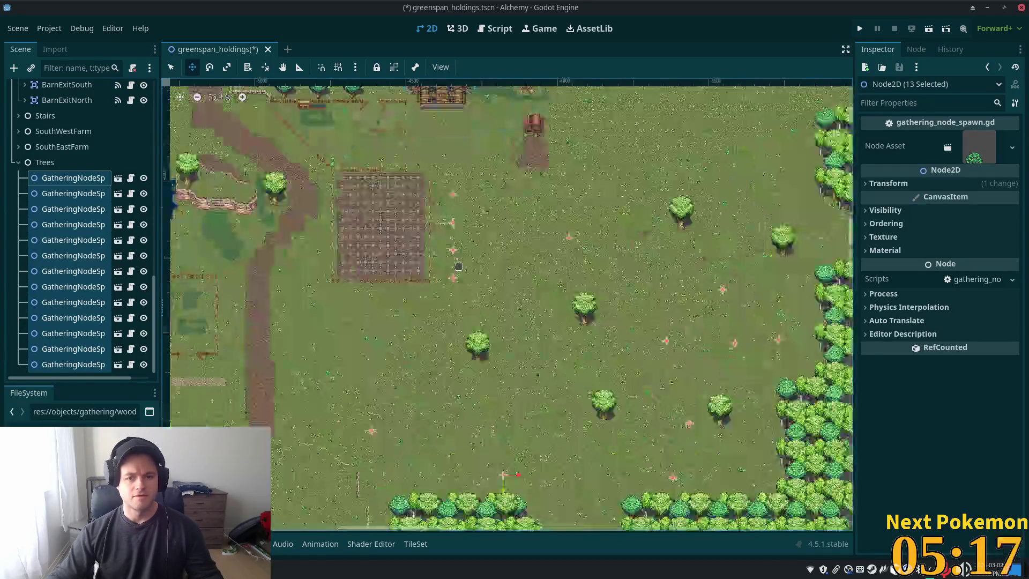
pyautogui.hotkey('ctrl', 's')
pyautogui.click(860, 29)
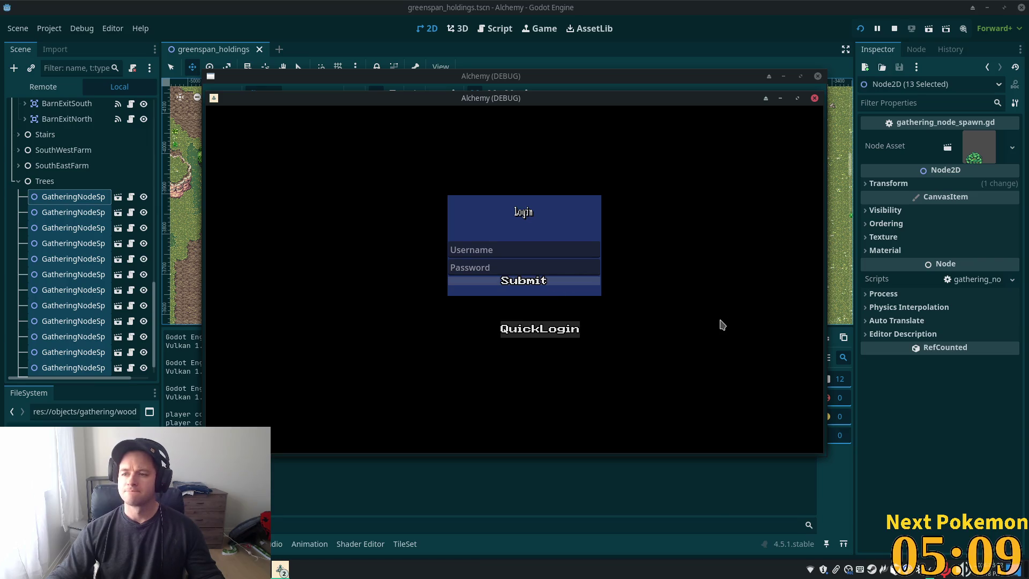
# Log in, warp to Greenspan Holdings, and walk the character along the stone path.
pyautogui.click(588, 280)
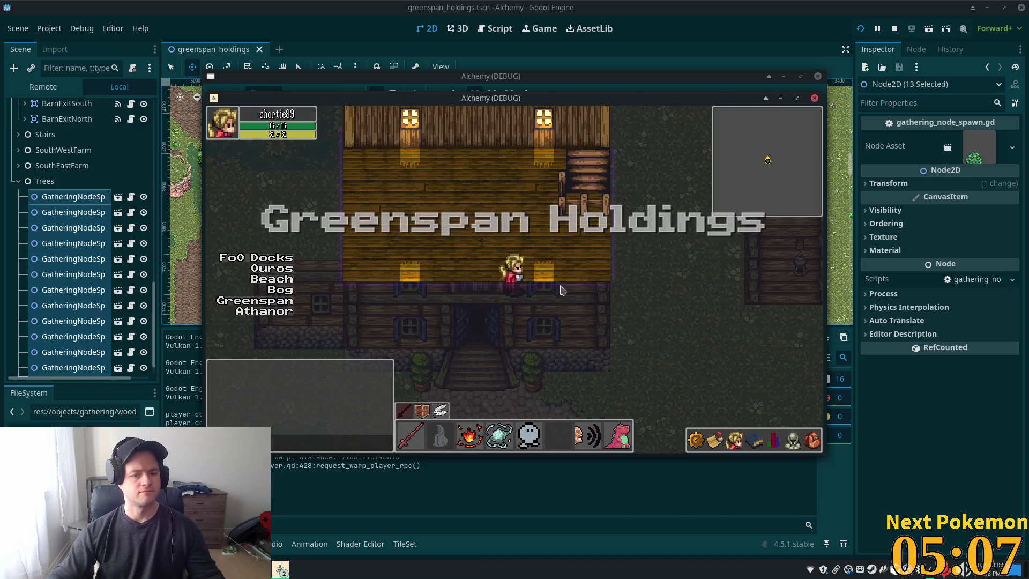
pyautogui.click(245, 303)
pyautogui.press('d')
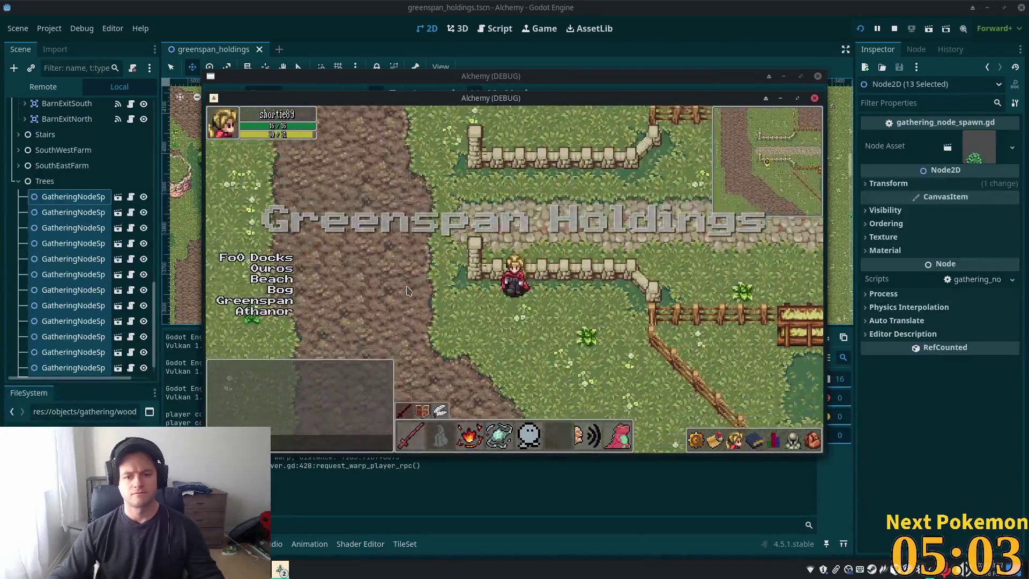
pyautogui.press('w')
pyautogui.press('w')
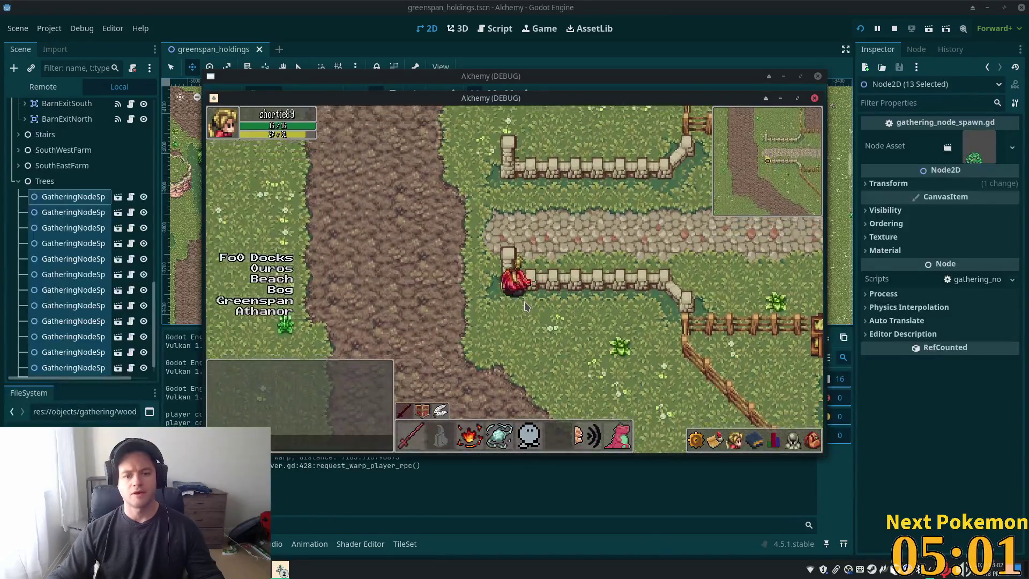
pyautogui.press('s')
pyautogui.press('d')
pyautogui.press('d')
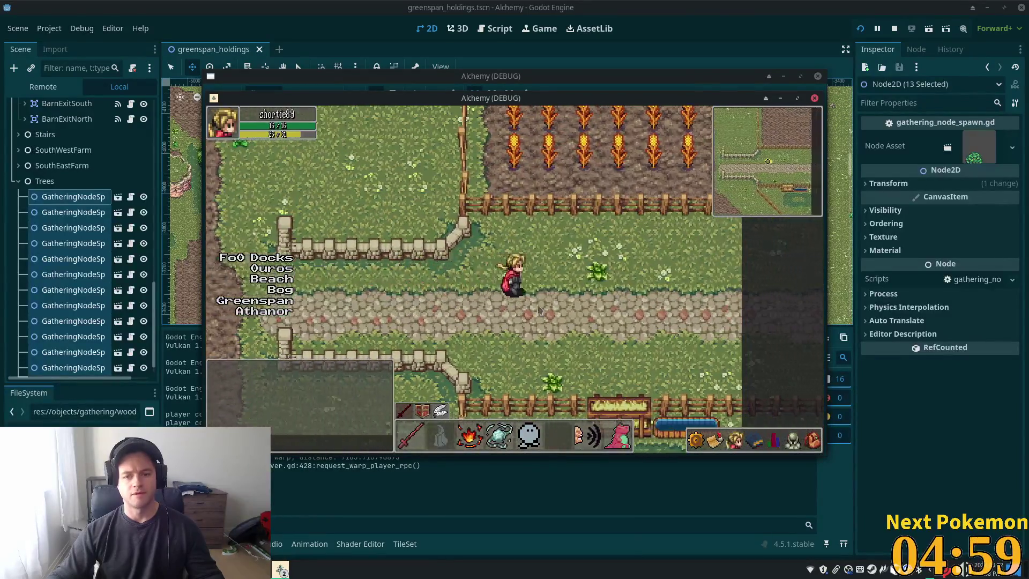
pyautogui.press('d')
pyautogui.press('a')
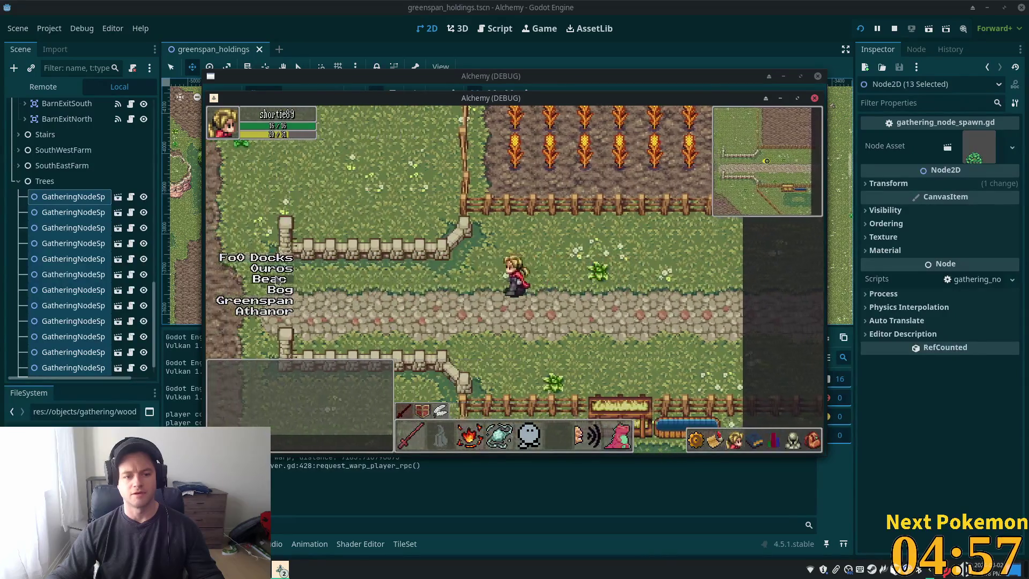
# Warp to Ouros town, walk into a house and back out, then warp back to Greenspan Holdings.
pyautogui.click(271, 268)
pyautogui.press('a')
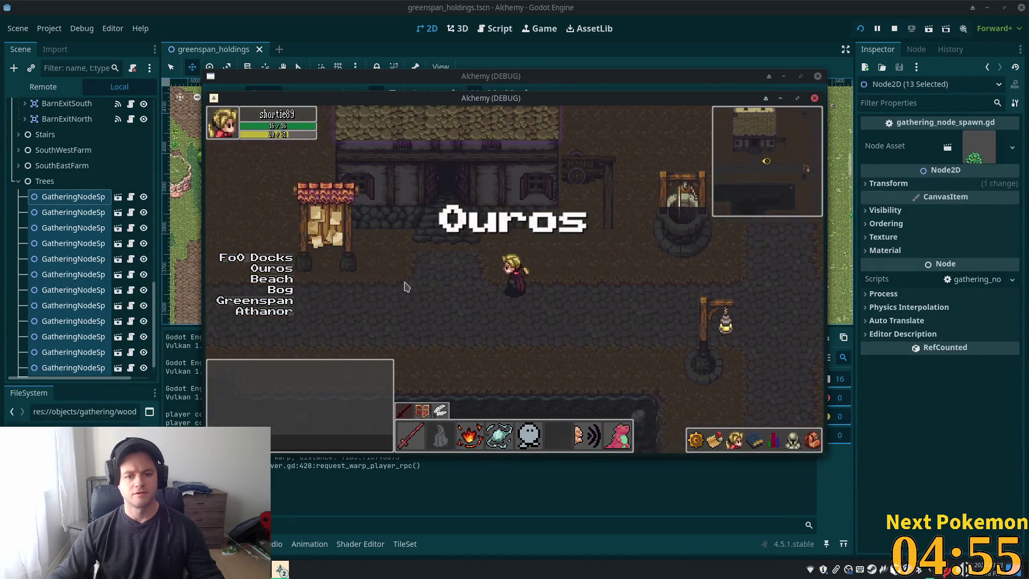
pyautogui.press('w')
pyautogui.press('s')
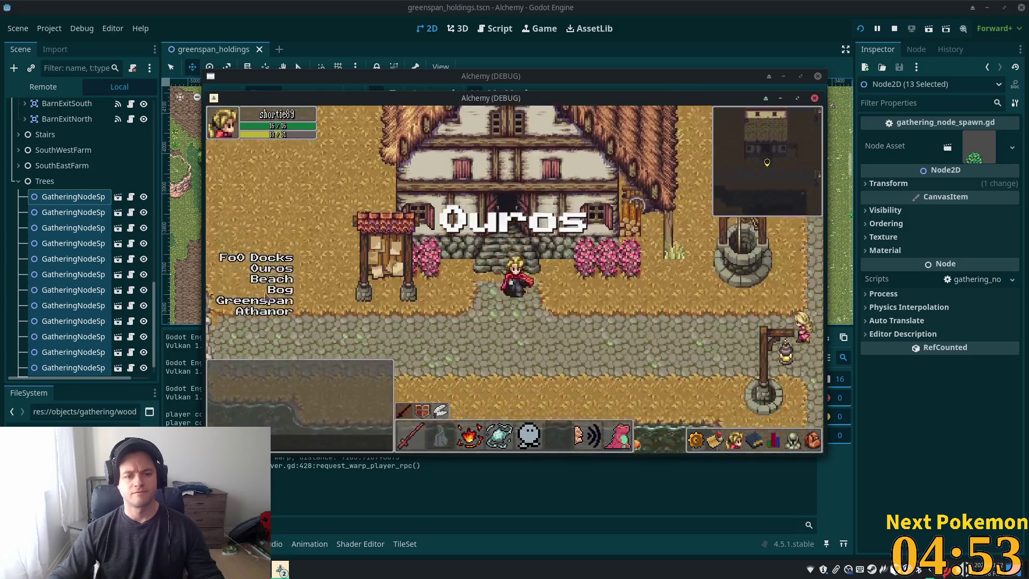
pyautogui.click(261, 301)
# Walk right along the cobblestone path, past the trees and barn, onto the field.
pyautogui.press('d')
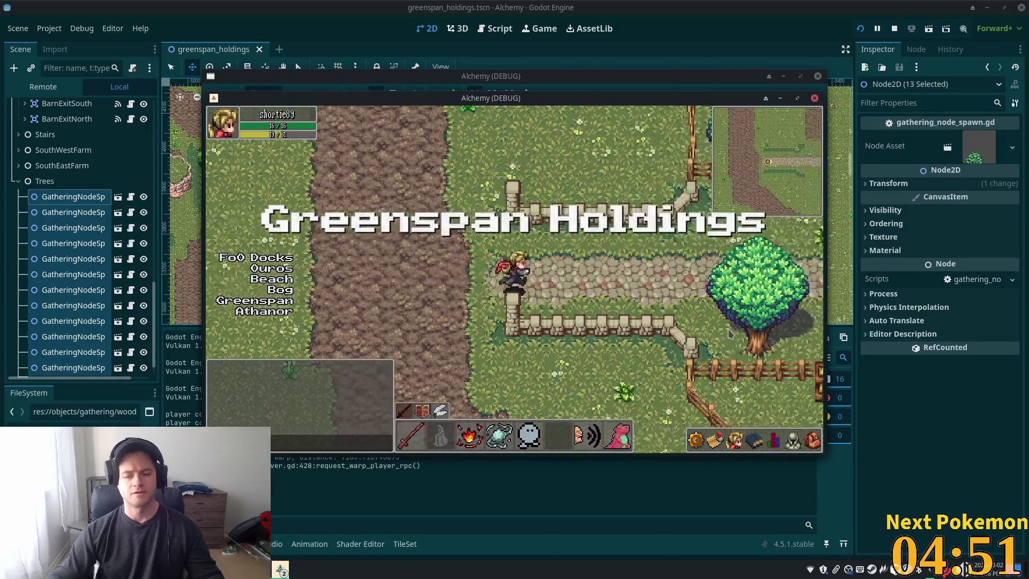
pyautogui.press('d')
pyautogui.press('d')
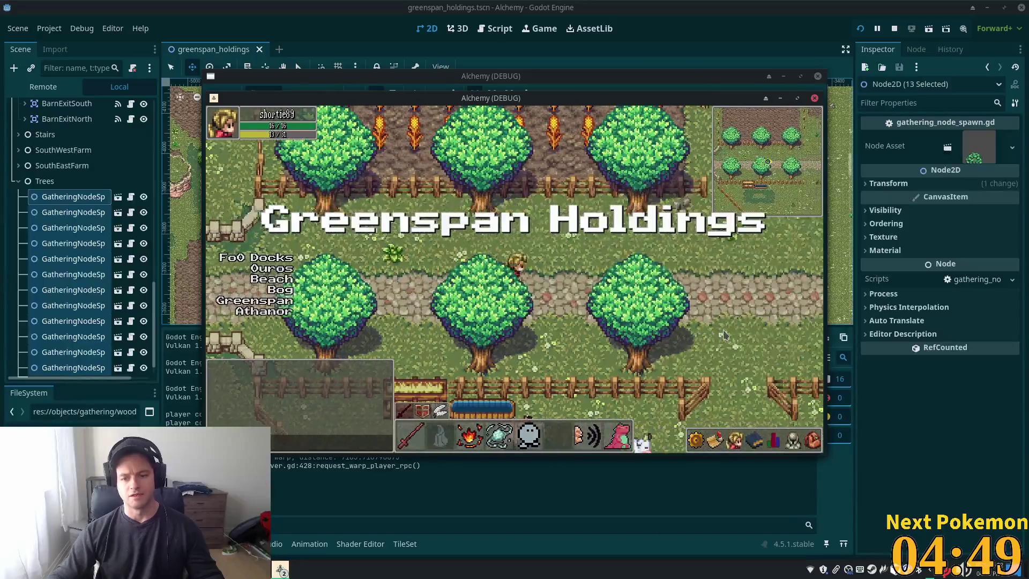
pyautogui.press('d')
pyautogui.press('s')
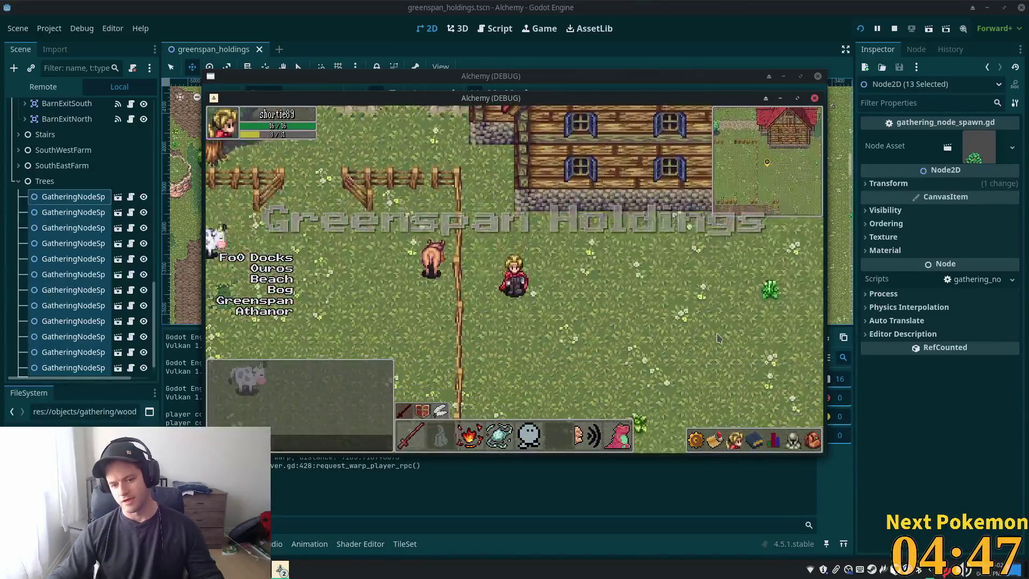
pyautogui.press('s')
pyautogui.press('d')
pyautogui.press('d')
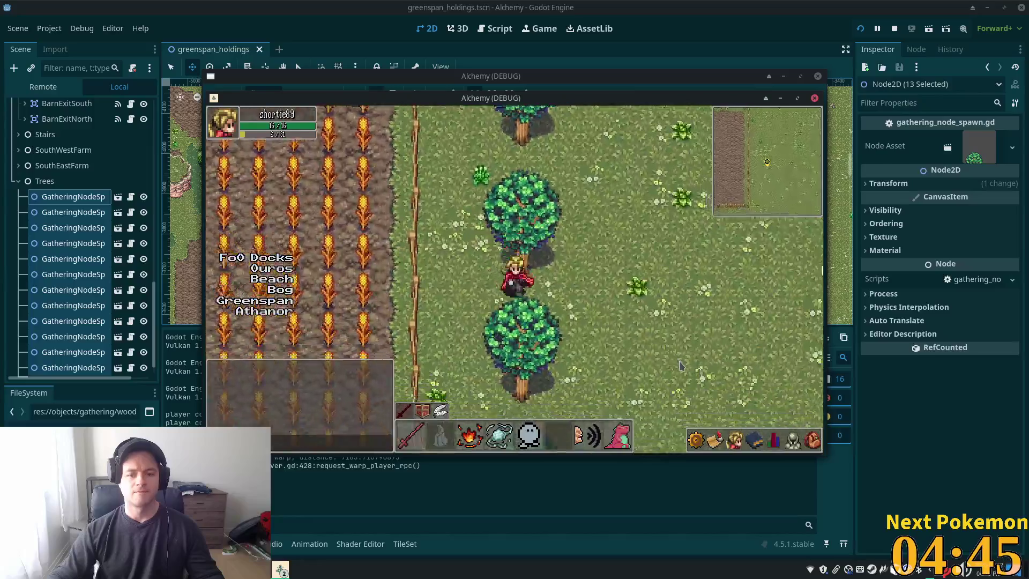
# Continue past the forest edge and the big tree to stand beside the spawned maple tree.
pyautogui.press('d')
pyautogui.press('s')
pyautogui.press('d')
pyautogui.press('s')
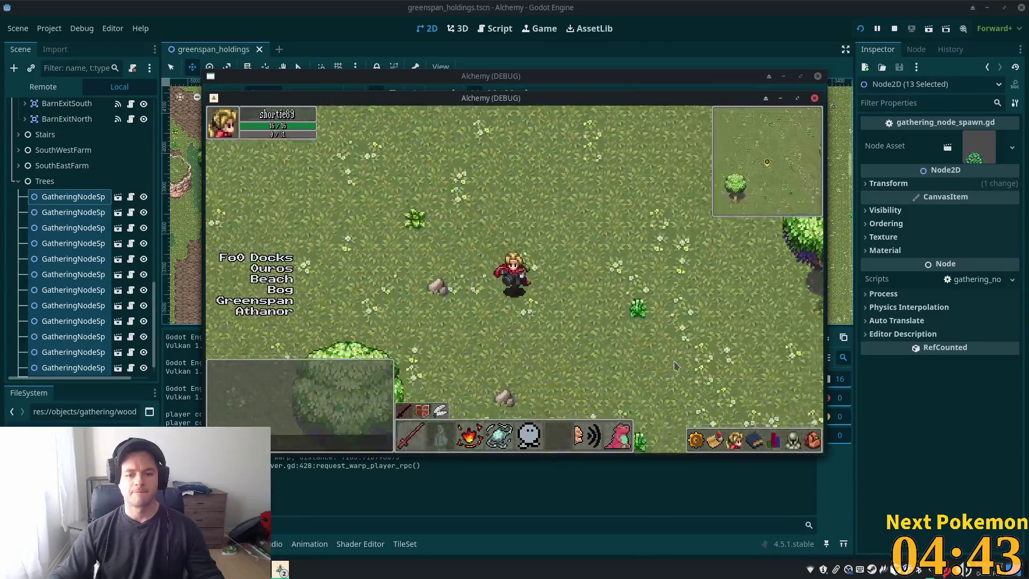
pyautogui.press('a')
pyautogui.press('s')
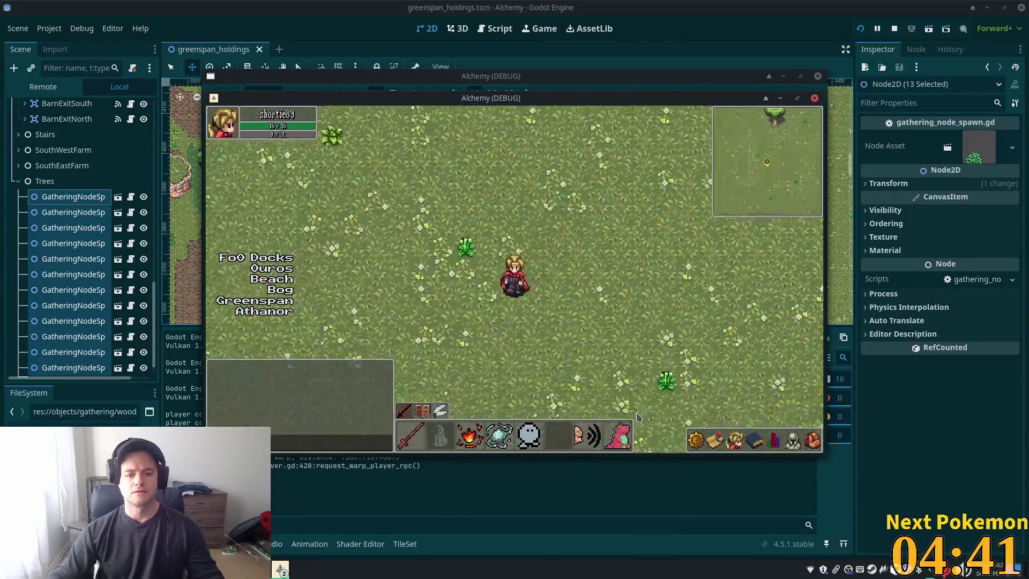
pyautogui.press('d')
pyautogui.press('s')
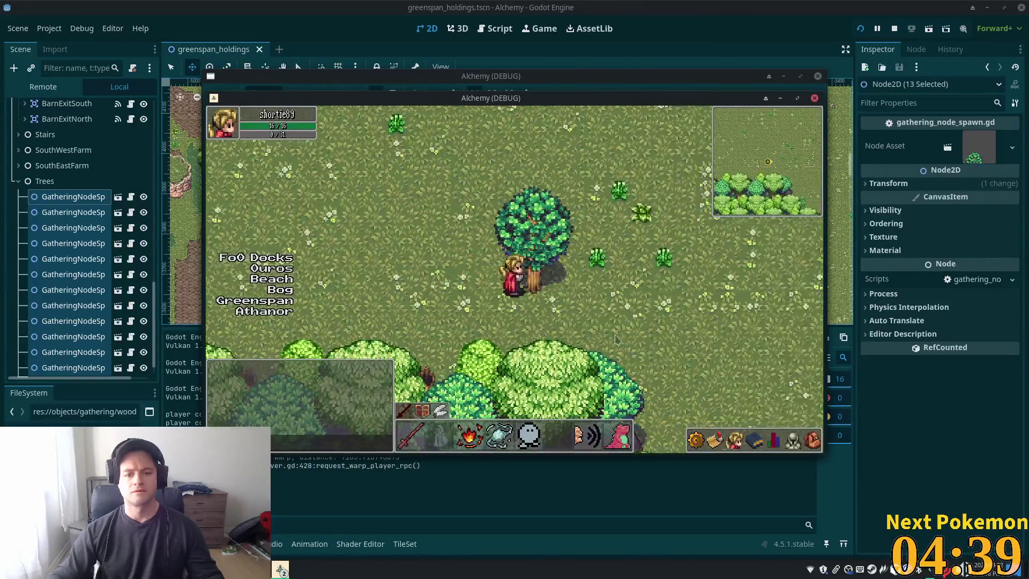
pyautogui.press('d')
pyautogui.press('i')
pyautogui.press('i')
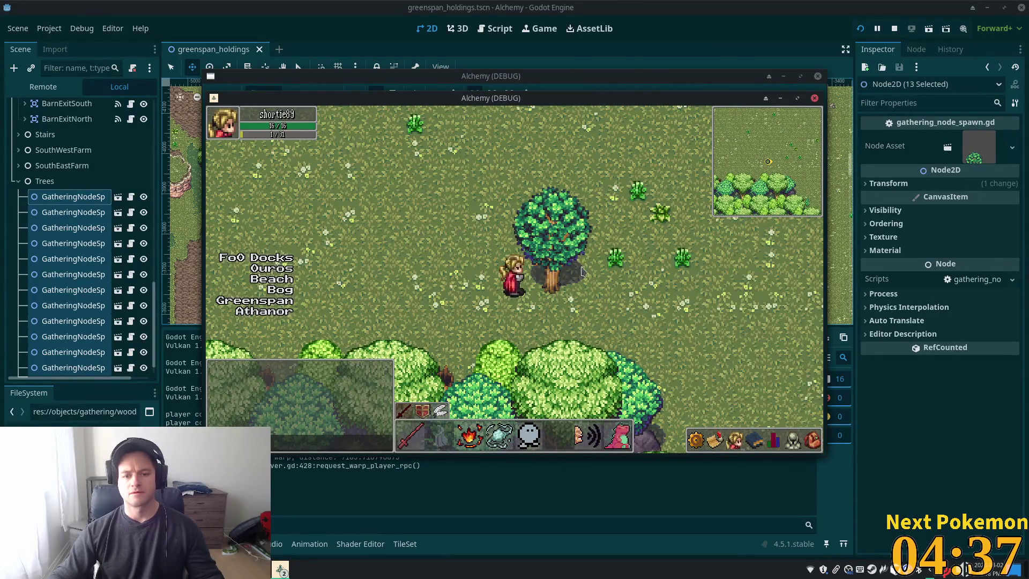
# Chop the spawned maple tree and open the inventory to confirm the 1 Wood gained.
pyautogui.click(557, 292)
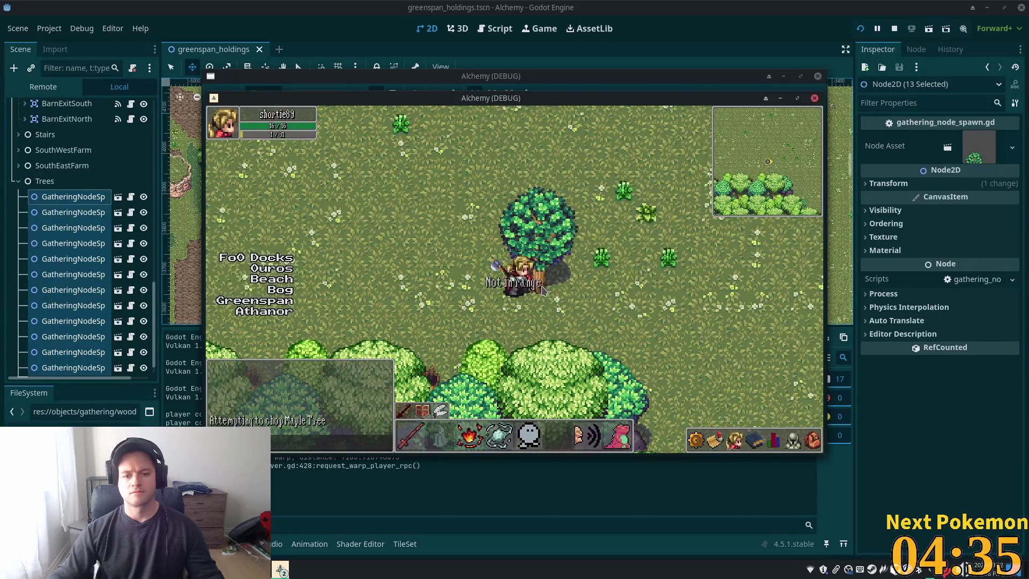
pyautogui.press('s')
pyautogui.press('d')
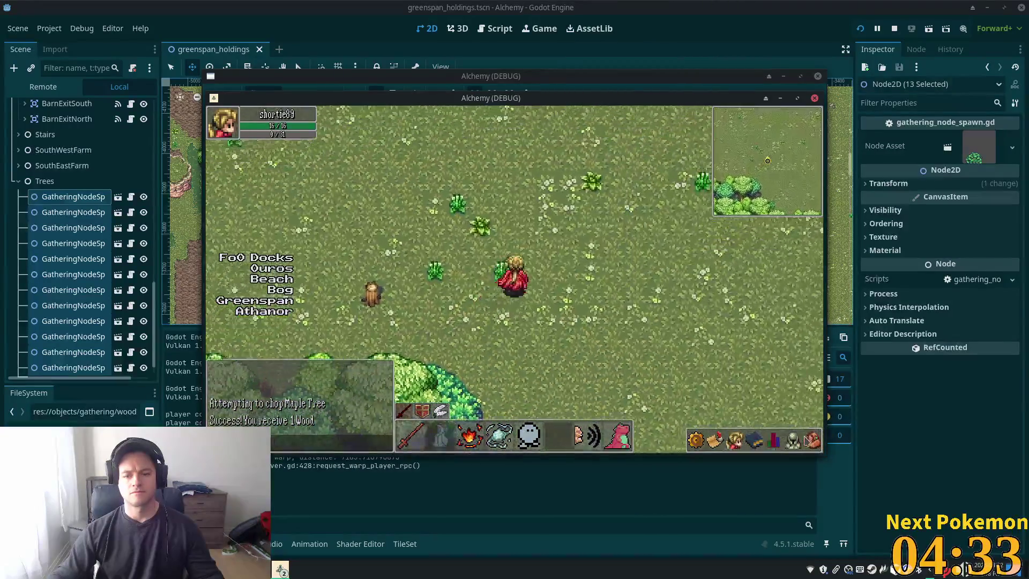
pyautogui.click(812, 442)
# Close the inventory and walk the character through the field toward a clearing.
pyautogui.press('s')
pyautogui.press('d')
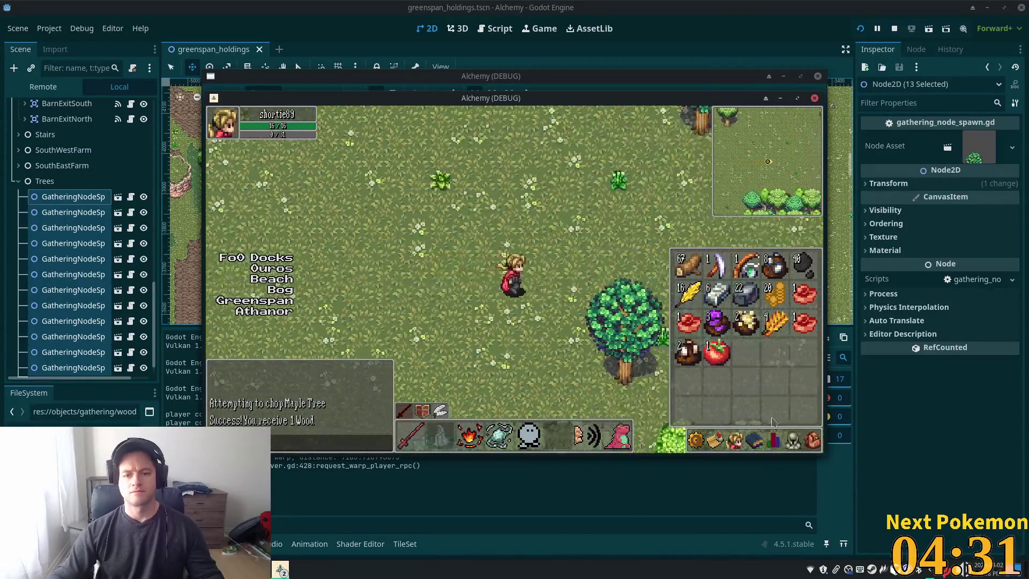
pyautogui.press('i')
pyautogui.press('w')
pyautogui.press('d')
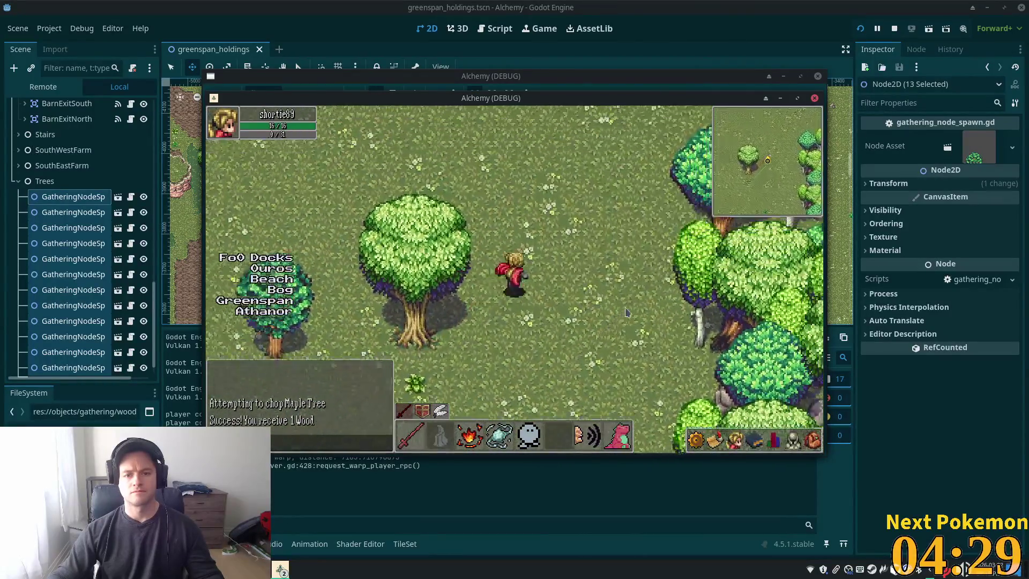
pyautogui.press('w')
pyautogui.press('a')
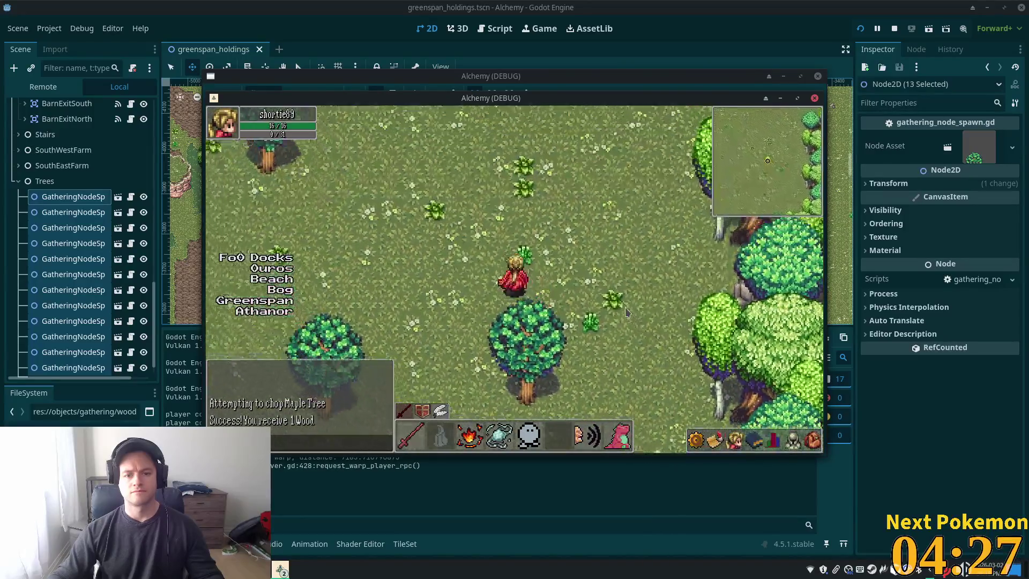
# Walk up past the large tree and dirt patch to the chicken patch.
pyautogui.press('w')
pyautogui.press('a')
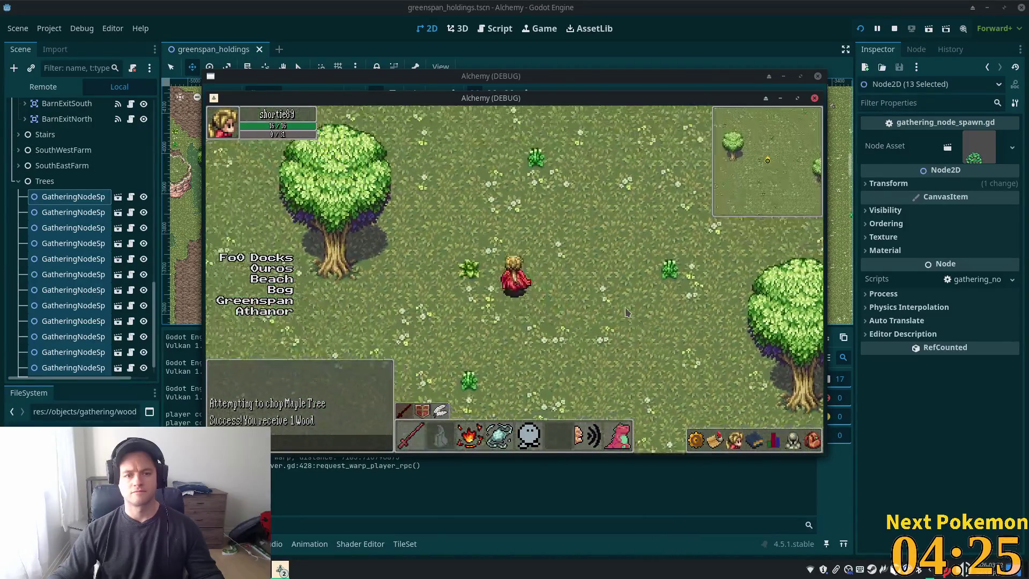
pyautogui.press('a')
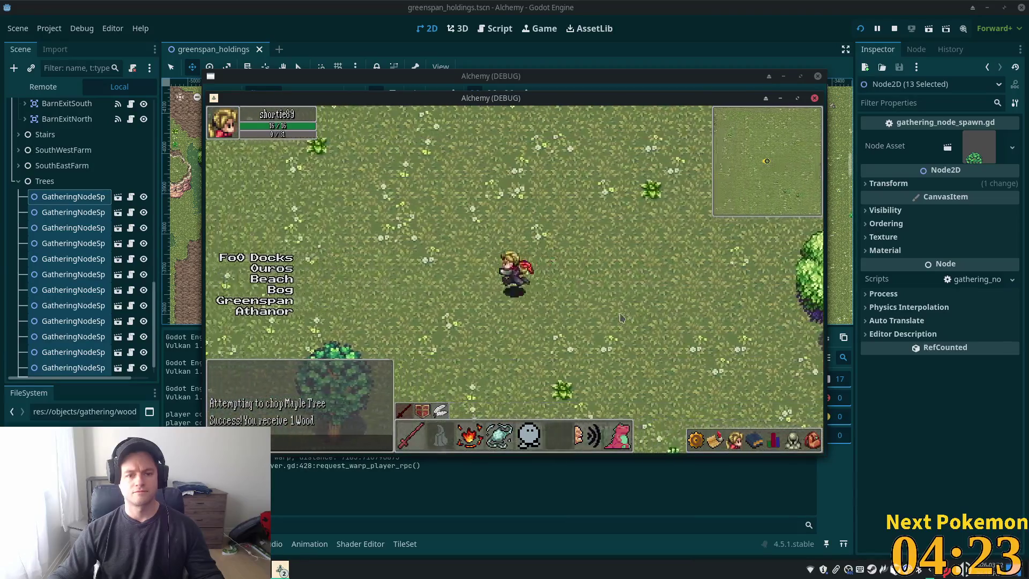
pyautogui.press('a')
pyautogui.press('w')
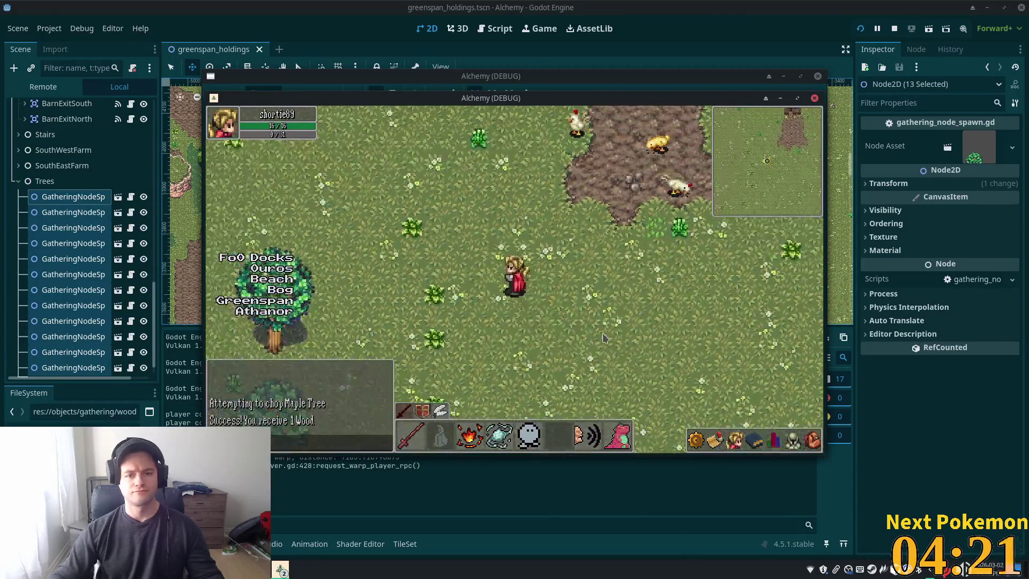
pyautogui.press('w')
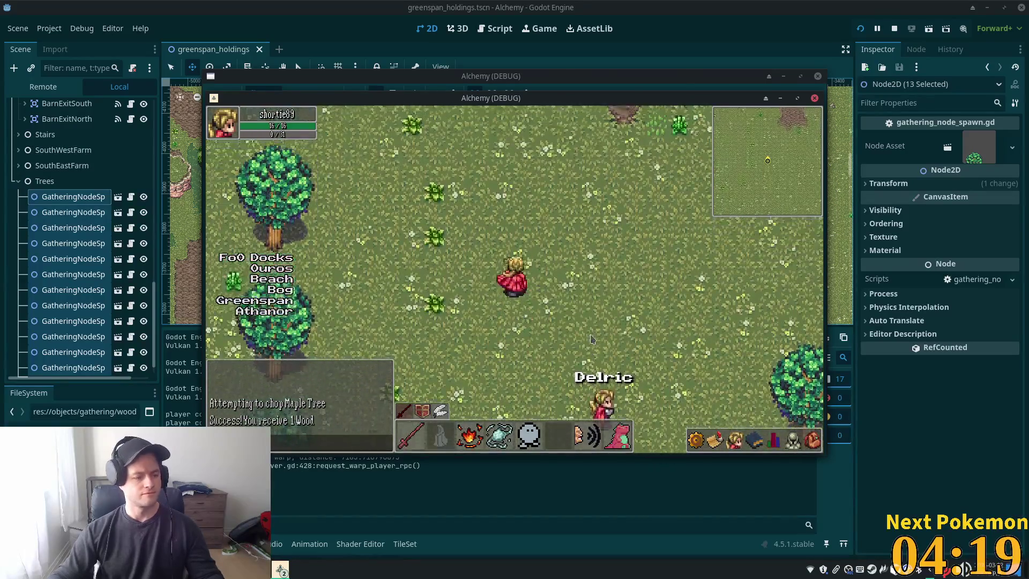
pyautogui.press('w')
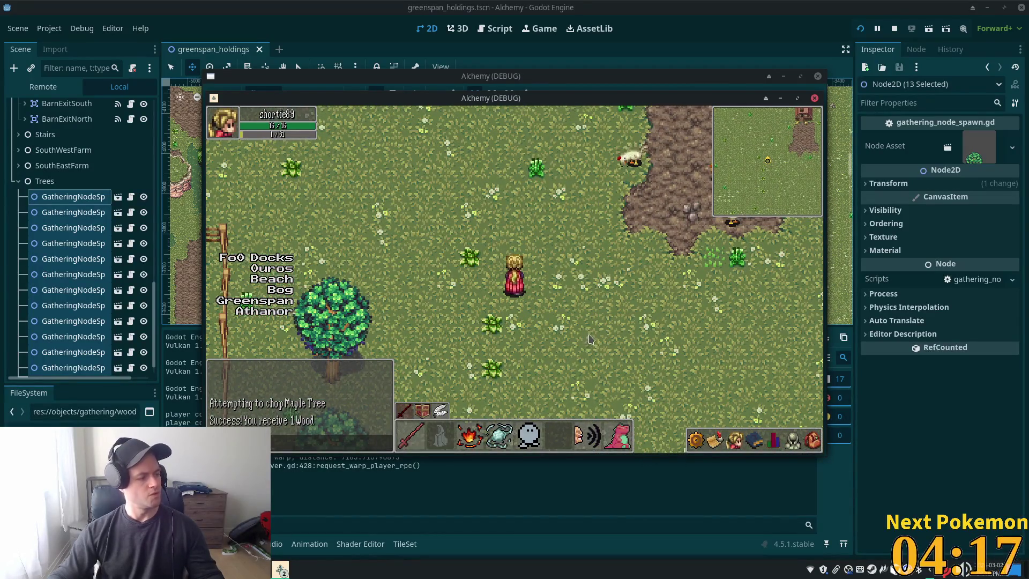
pyautogui.press('w')
pyautogui.press('w')
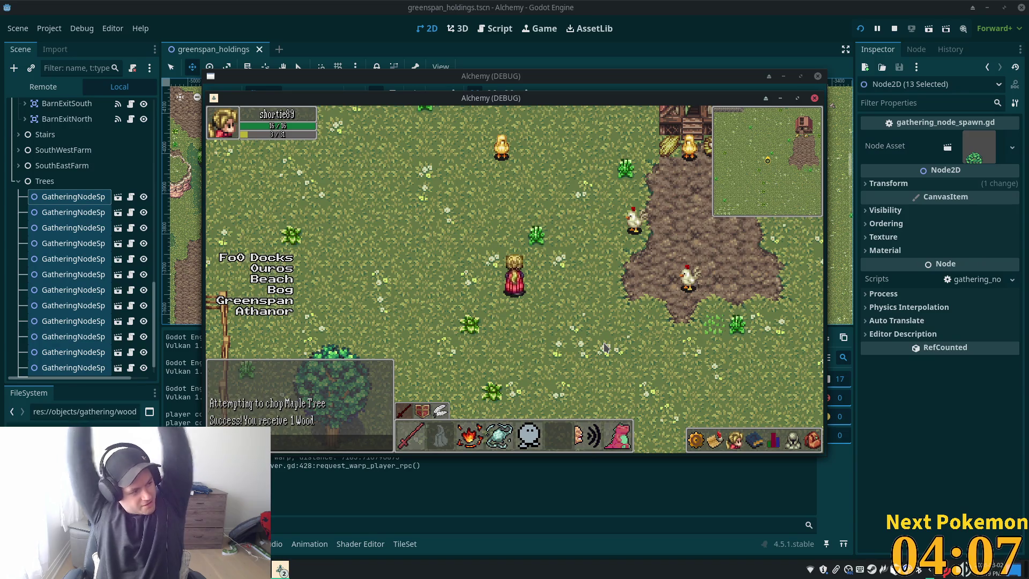
# Walk left into the wheat field, cross it, and reach its top fence.
pyautogui.press('a')
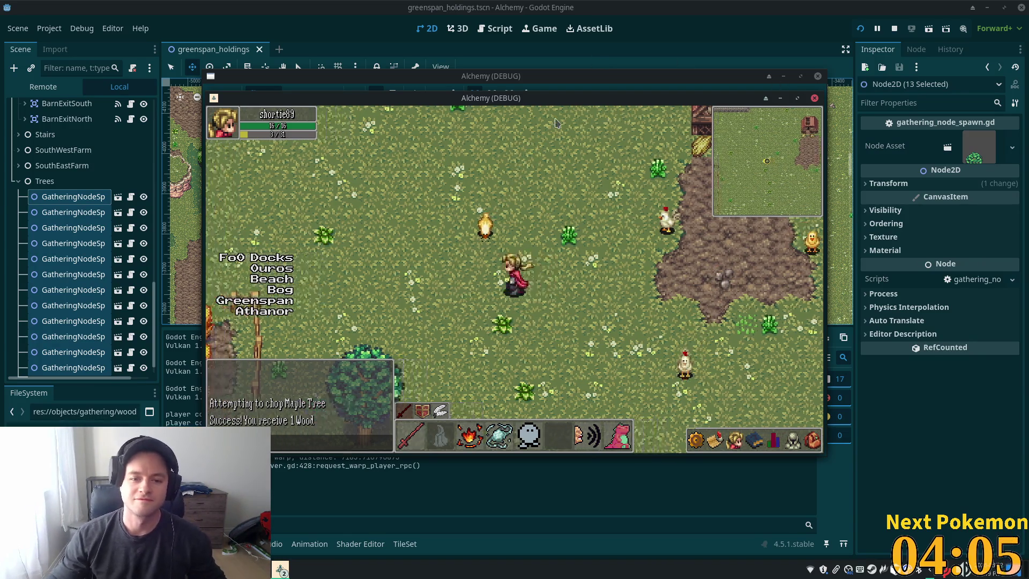
pyautogui.press('a')
pyautogui.press('s')
pyautogui.press('d')
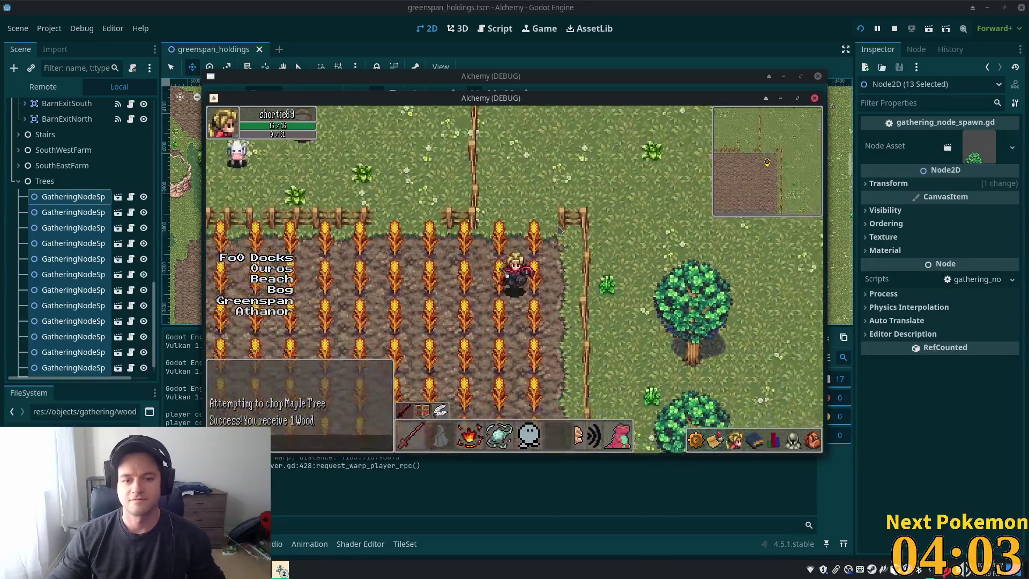
pyautogui.press('a')
pyautogui.press('s')
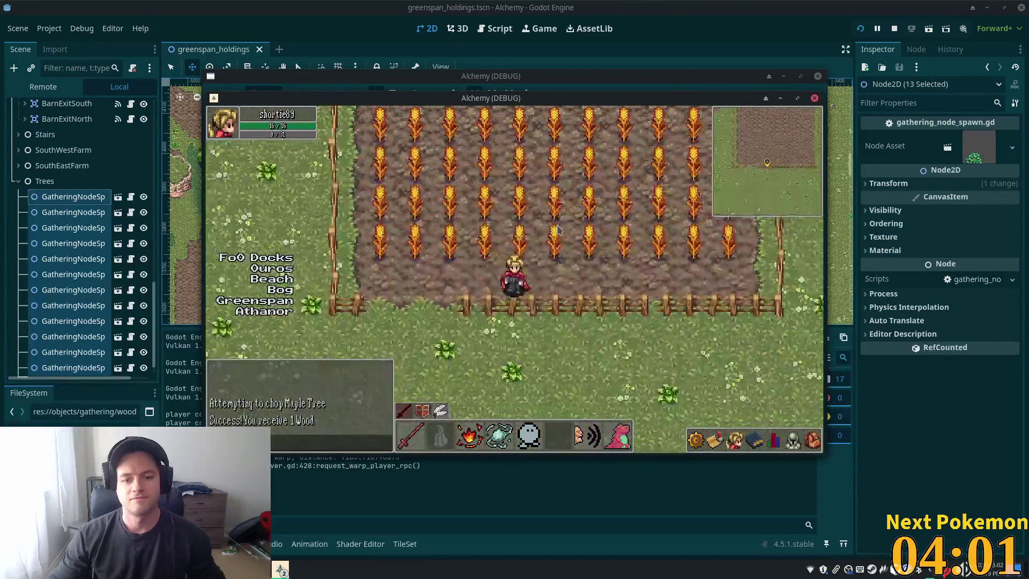
pyautogui.press('w')
pyautogui.press('d')
pyautogui.press('w')
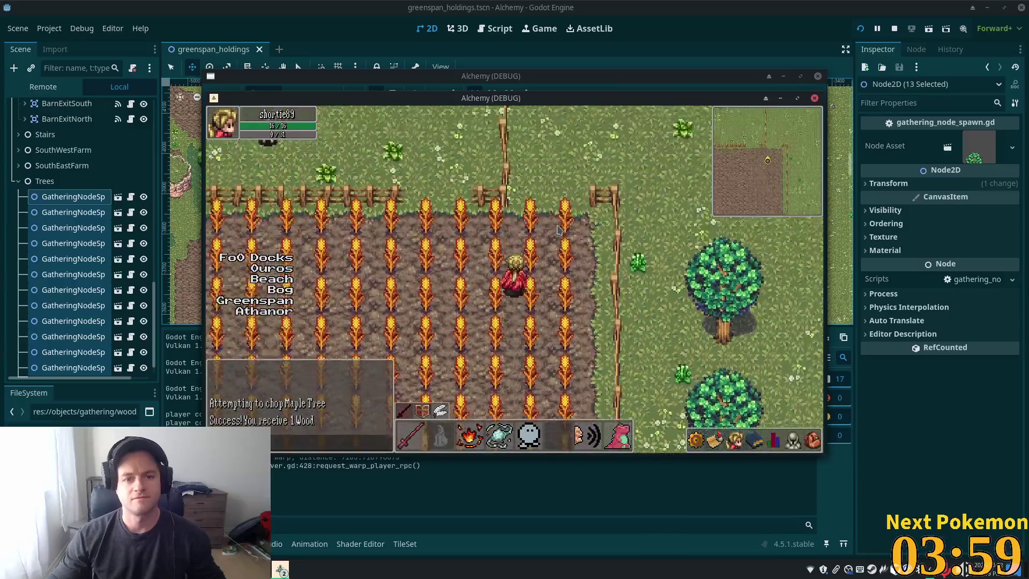
pyautogui.press('a')
# Walk up-left past the animal pen fence and along the path across the meadow.
pyautogui.press('w')
pyautogui.press('a')
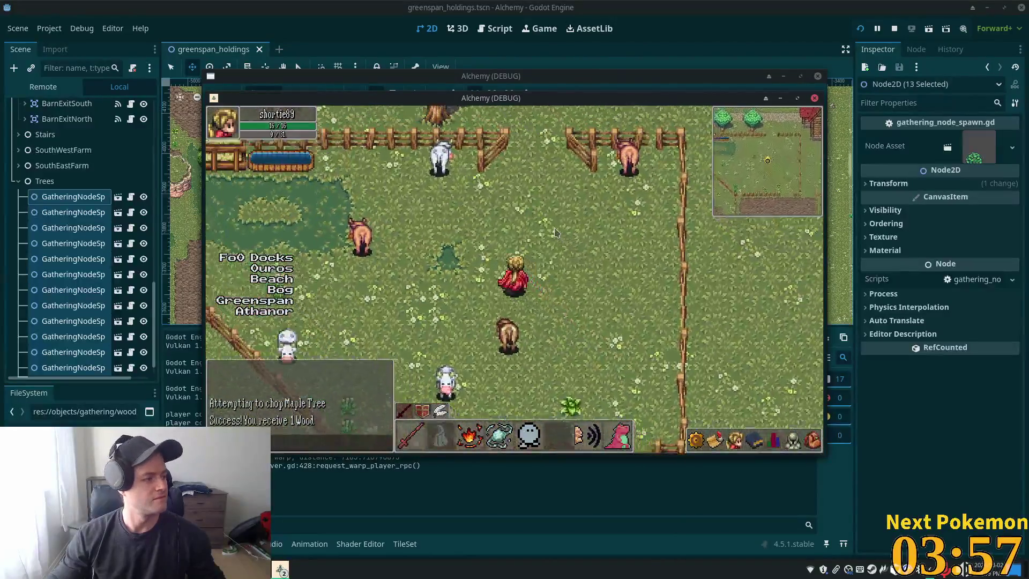
pyautogui.press('w')
pyautogui.press('a')
pyautogui.press('d')
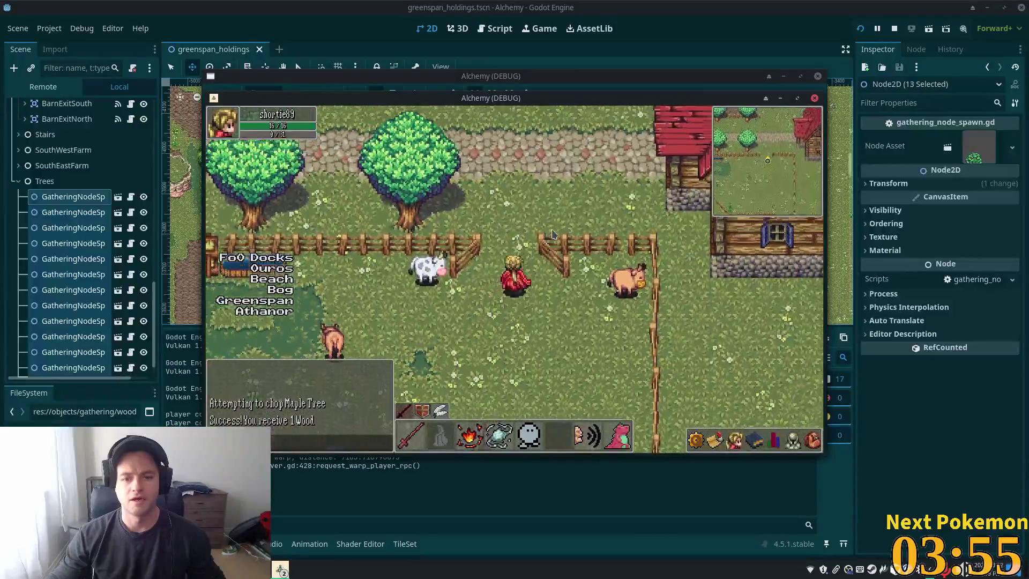
pyautogui.press('w')
pyautogui.press('a')
pyautogui.press('a')
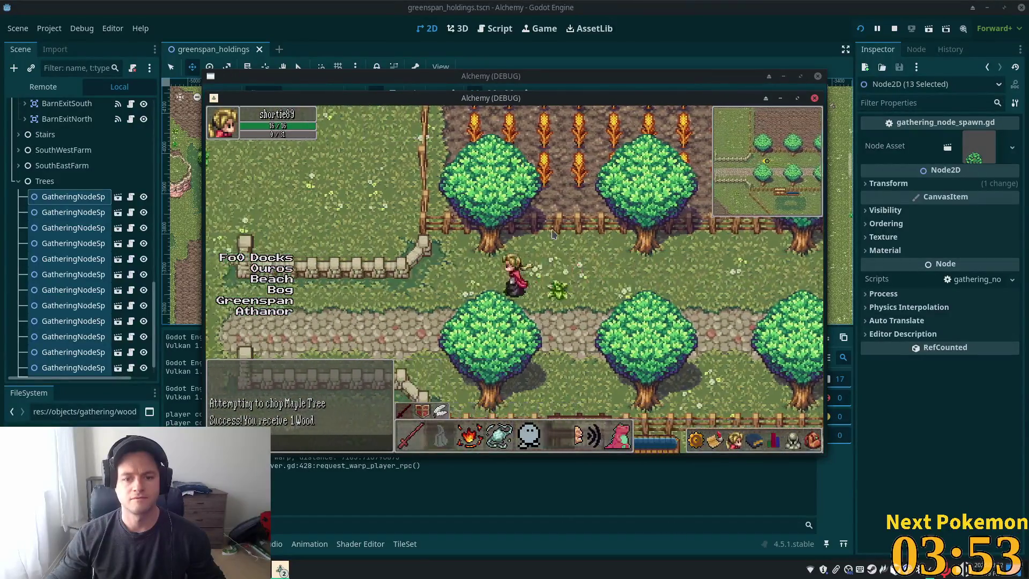
pyautogui.press('a')
pyautogui.press('a')
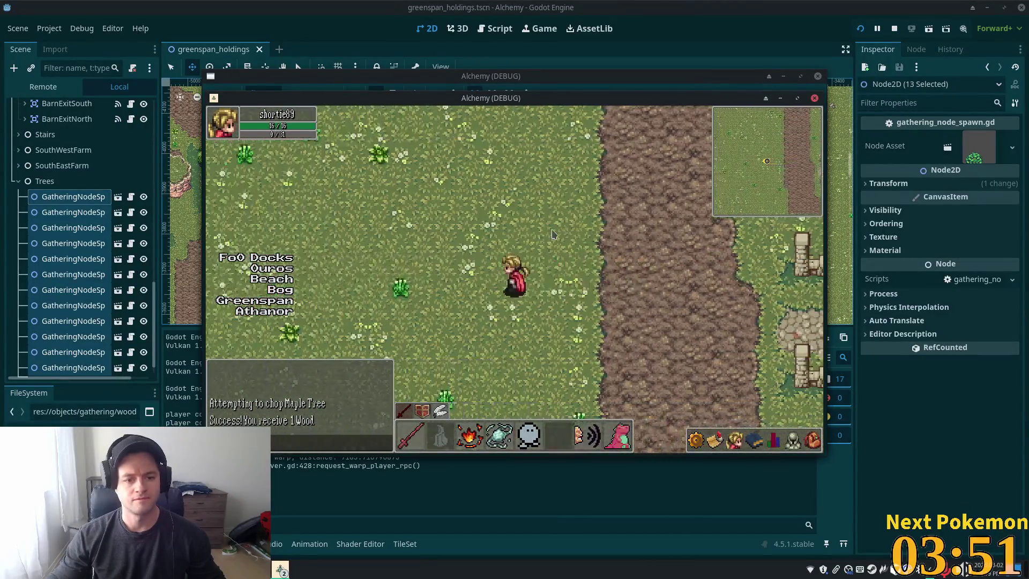
pyautogui.press('a')
pyautogui.press('a')
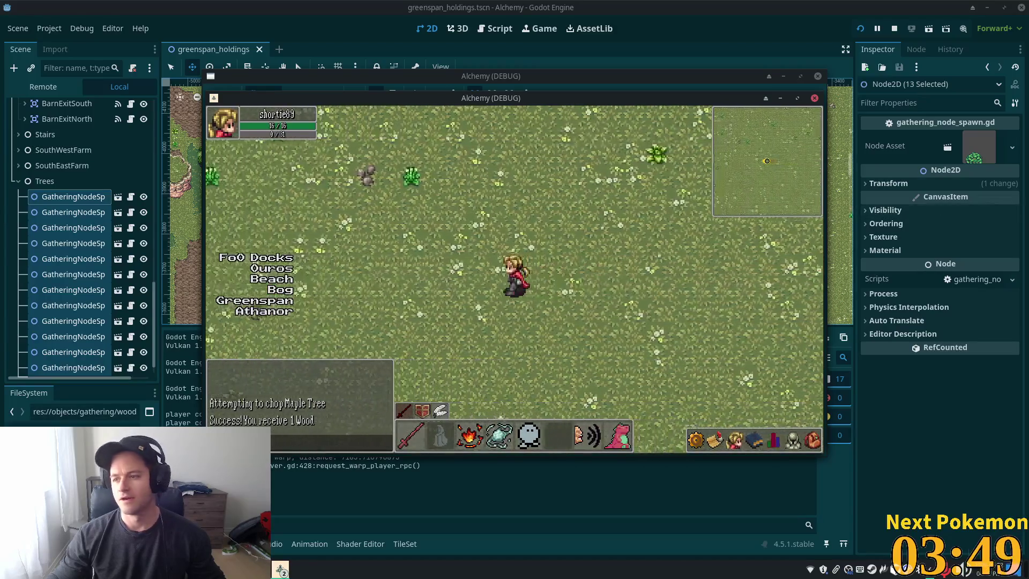
pyautogui.press('a')
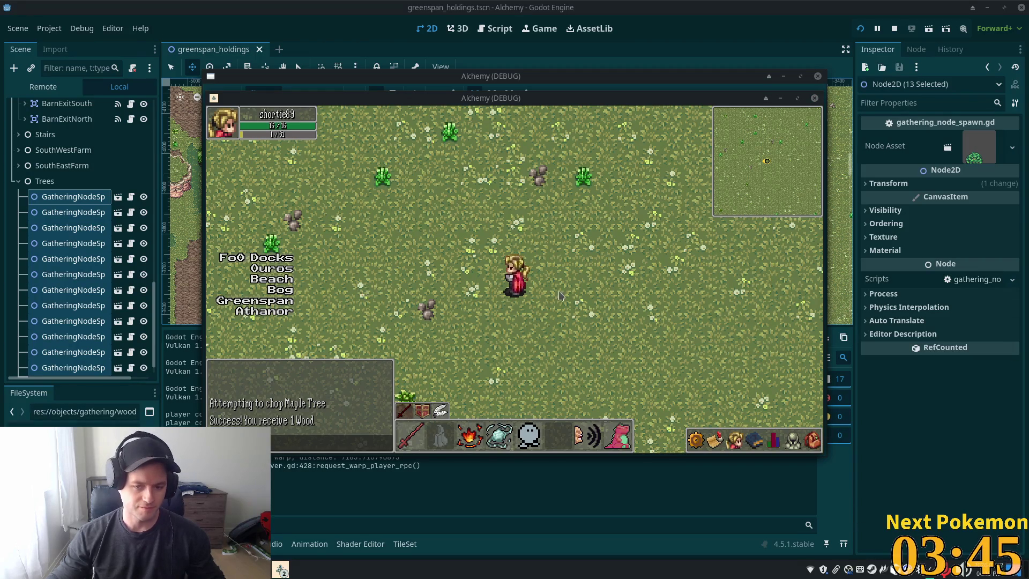
# Walk south out of the barn, past the farmhouse, toward the vegetable field.
pyautogui.press('s')
pyautogui.press('s')
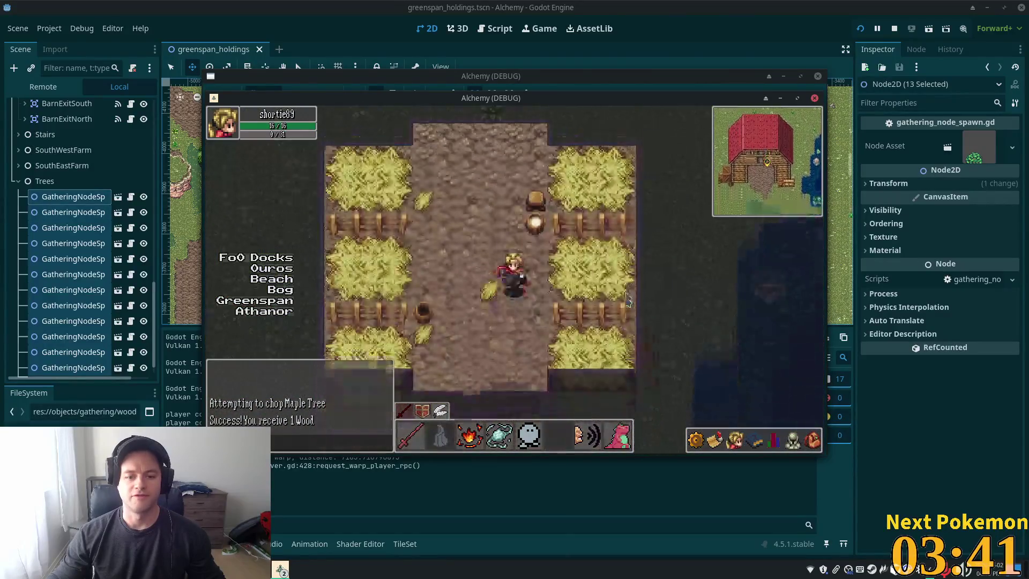
pyautogui.press('s')
pyautogui.press('a')
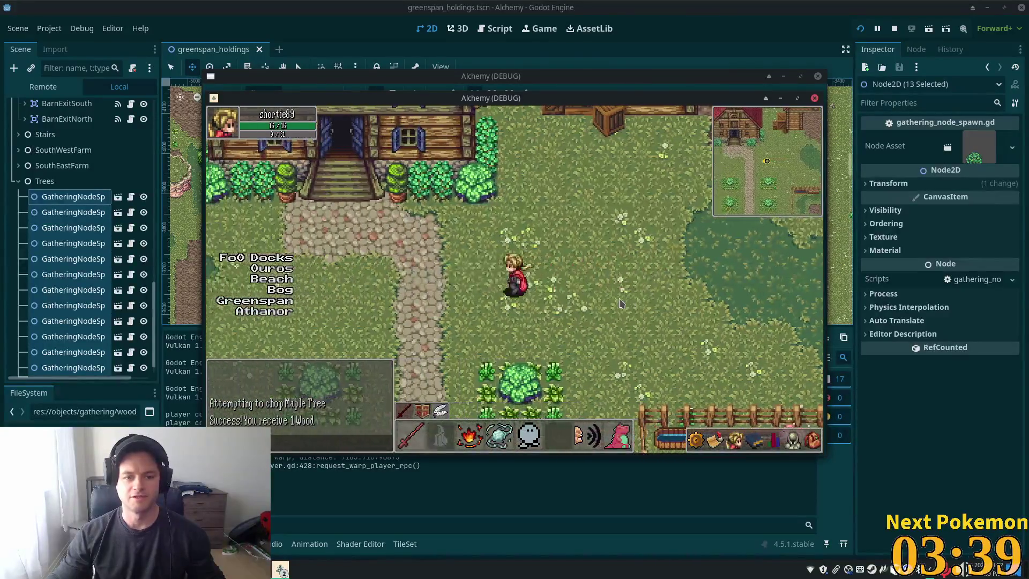
pyautogui.press('a')
pyautogui.press('w')
pyautogui.press('a')
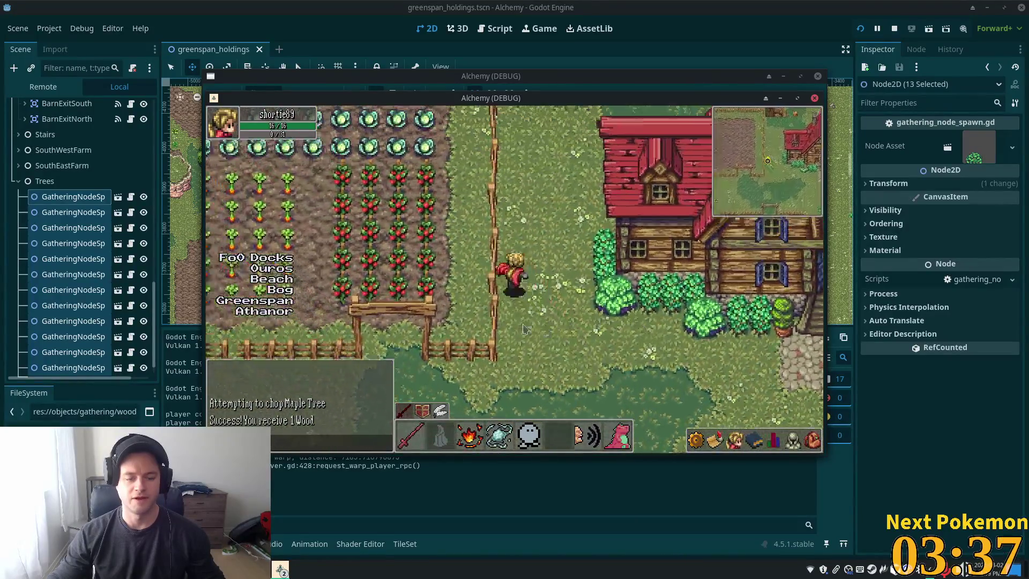